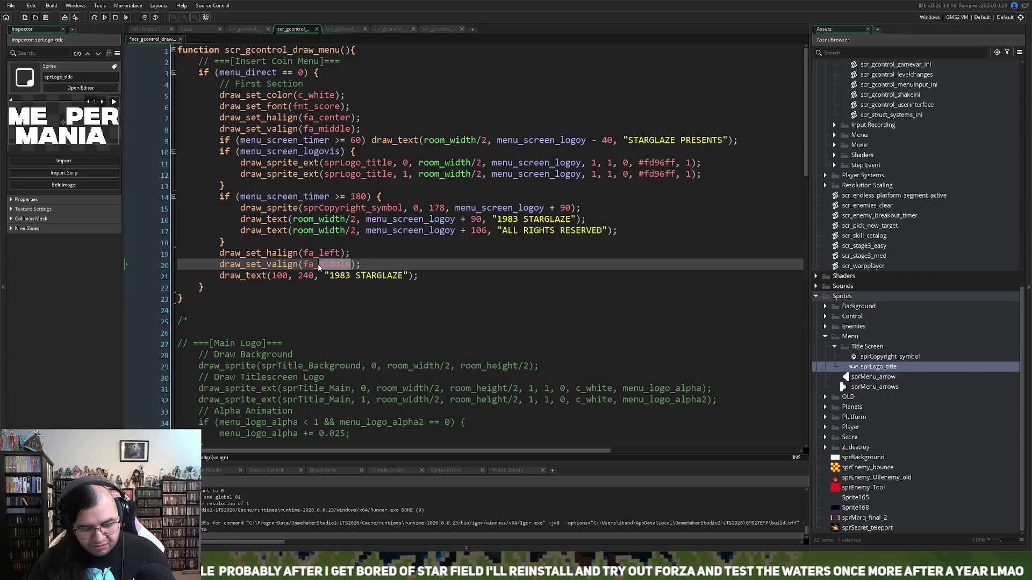
# Step: Change the vertical alignment to fa_top and replace '1983 STARGLAZE' with 'CREDITS '
pyautogui.write('top')
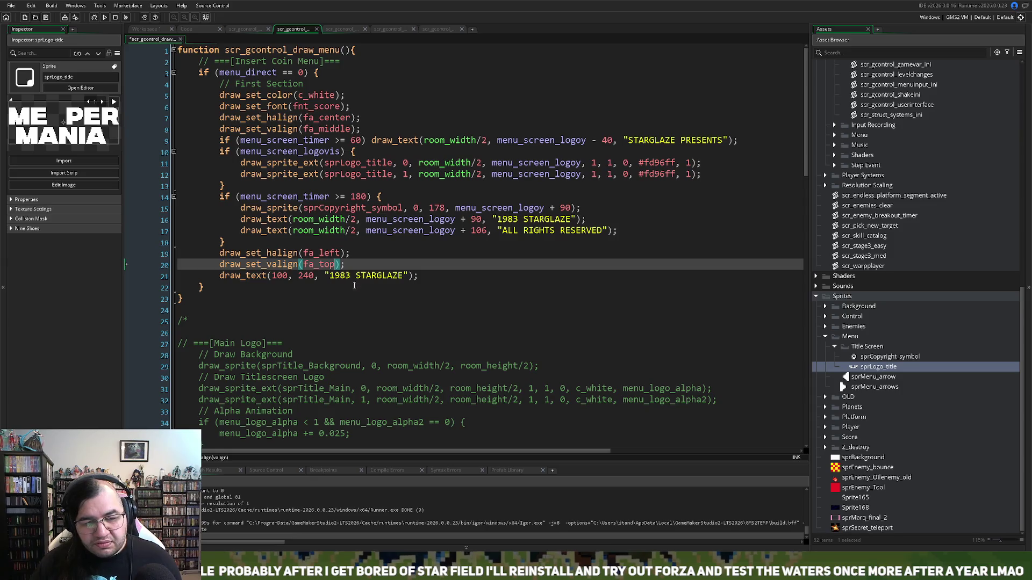
pyautogui.moveTo(402, 275); pyautogui.dragTo(329, 280)
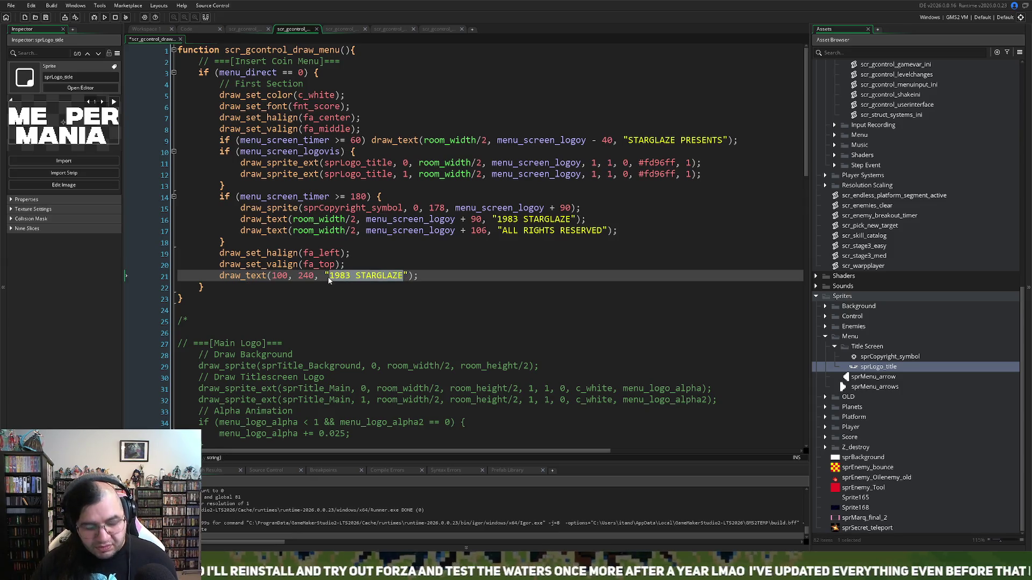
pyautogui.write('CREDITS')
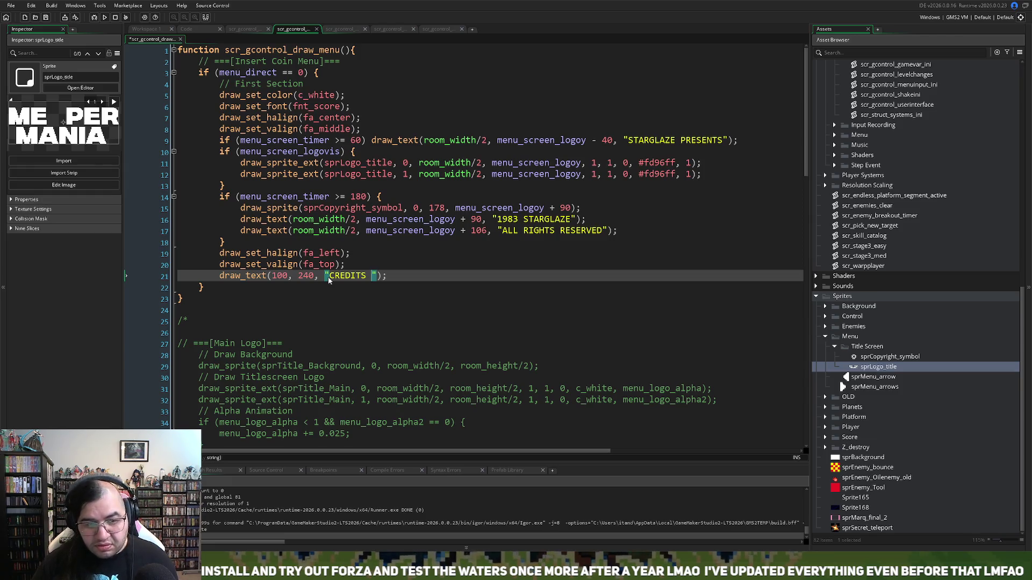
# Step: Add var _credits = 0; on a new line below the valign line
pyautogui.click(355, 263)
pyautogui.press('Return')
pyautogui.write('var')
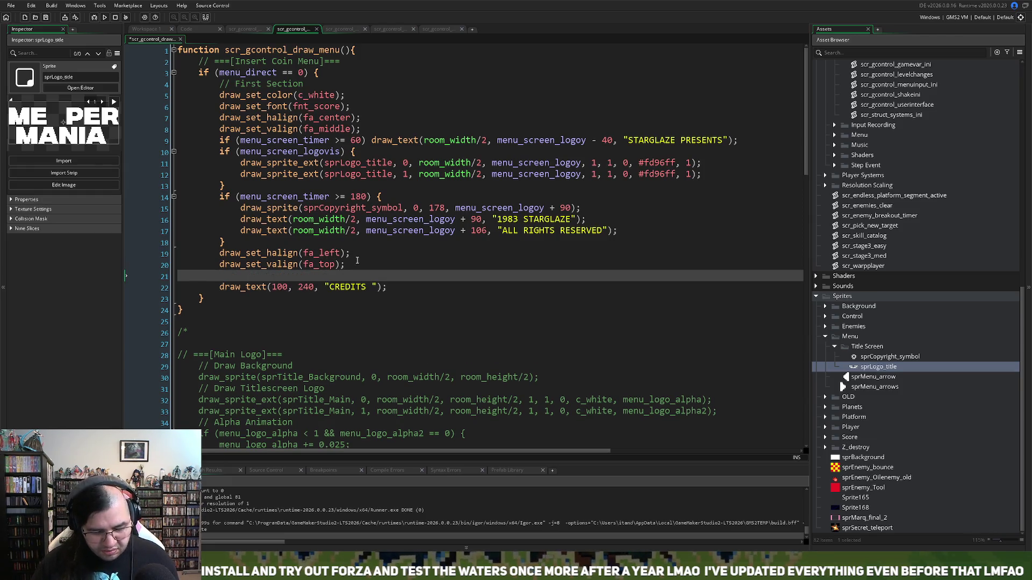
pyautogui.write(' _cr')
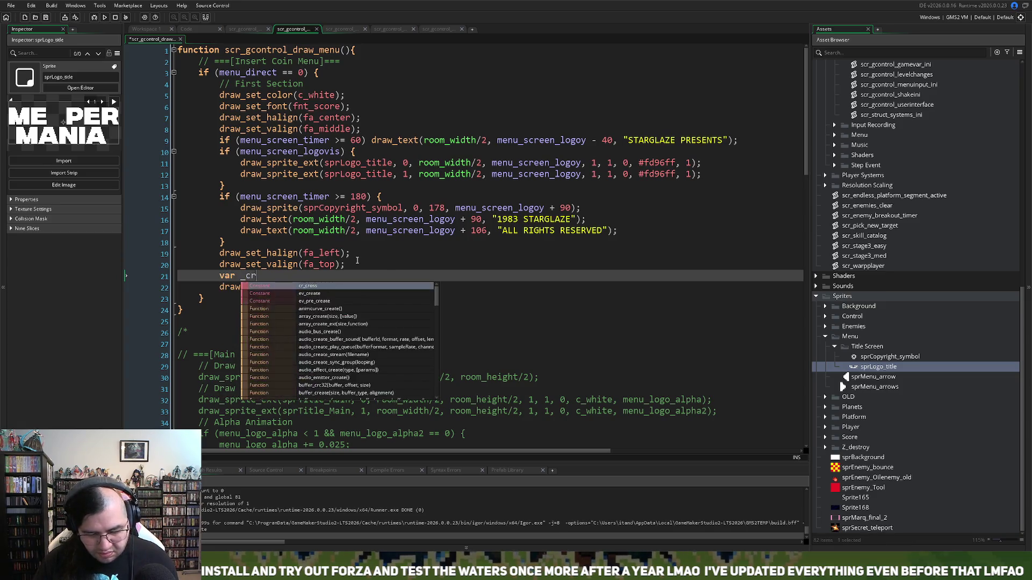
pyautogui.write('edits = 0;')
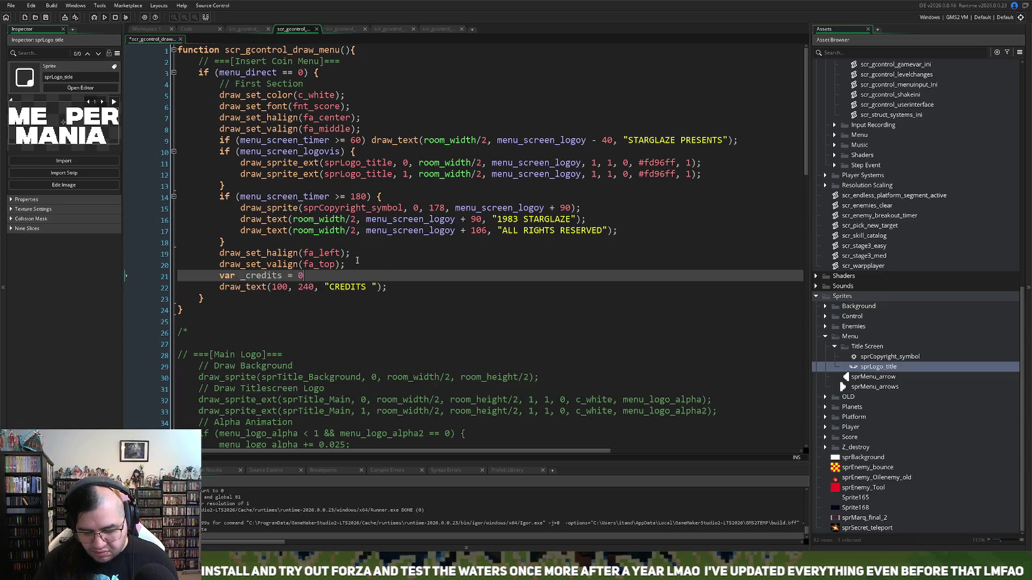
# Step: Append + string(_credits) to the CREDITS text and run the game
pyautogui.doubleClick(258, 276)
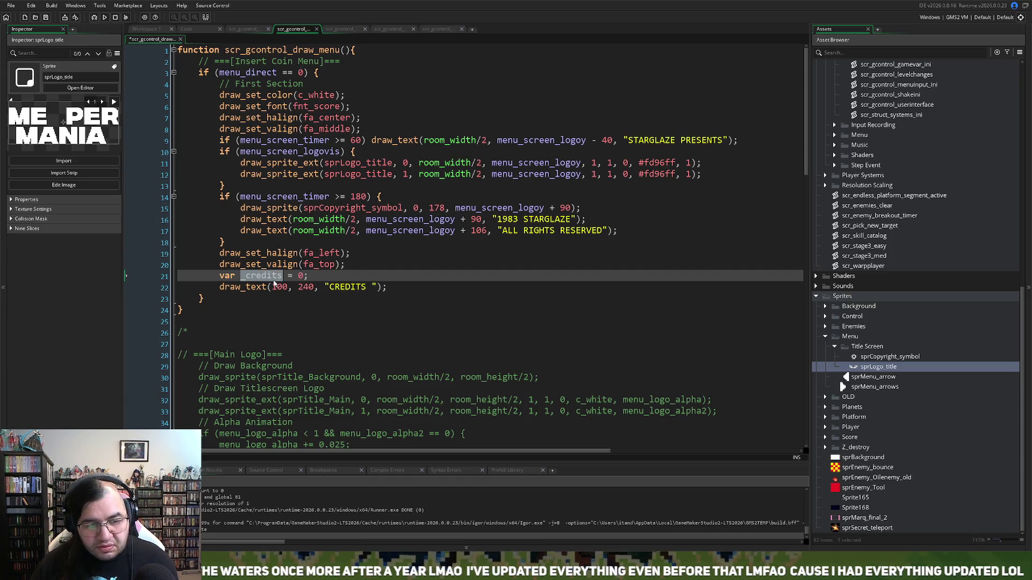
pyautogui.click(368, 288)
pyautogui.click(379, 287)
pyautogui.write('+ ')
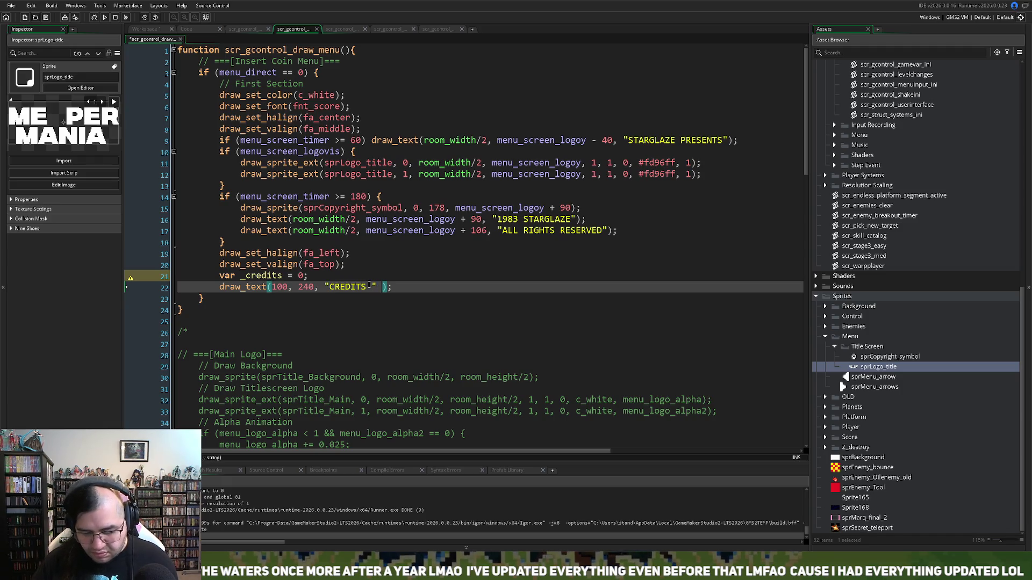
pyautogui.write('string(_credits)')
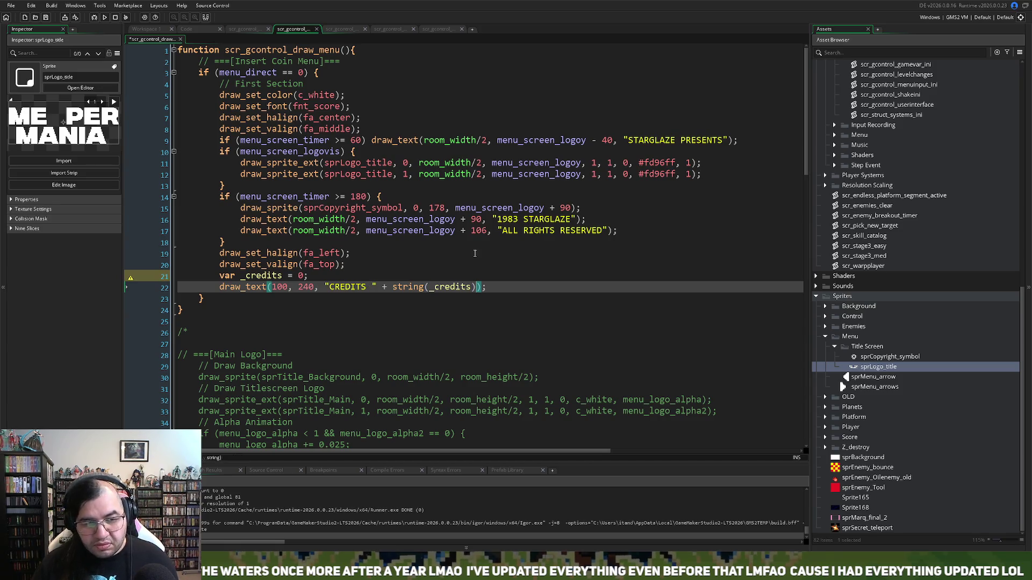
pyautogui.click(105, 17)
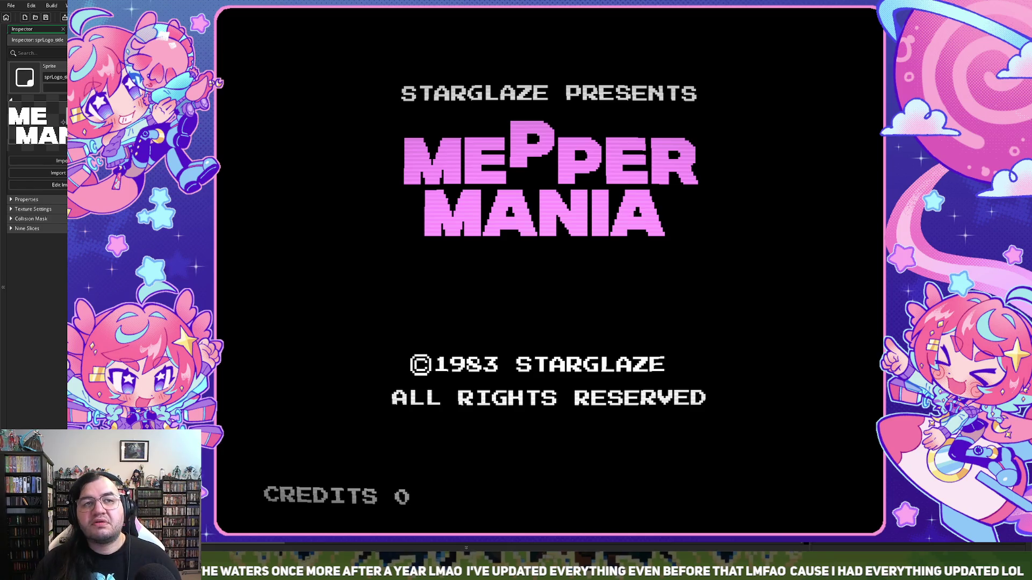
# Step: Change the credit text to 'CREDIT ' at x 80, then test-run and close the game
pyautogui.press('Escape')
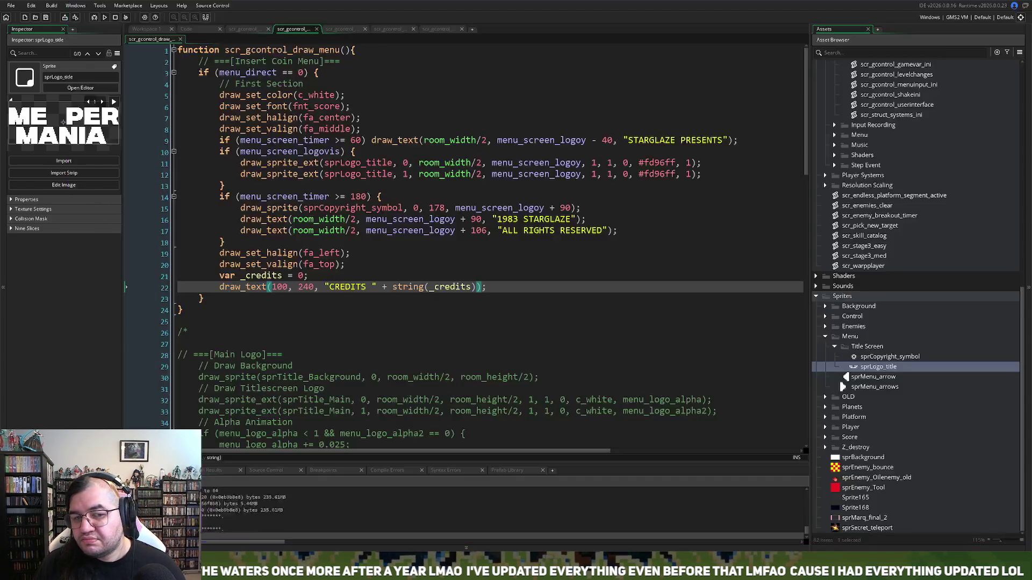
pyautogui.click(360, 287)
pyautogui.press('Delete')
pyautogui.moveTo(288, 290); pyautogui.dragTo(275, 290)
pyautogui.write('80')
pyautogui.moveTo(310, 290); pyautogui.dragTo(299, 291)
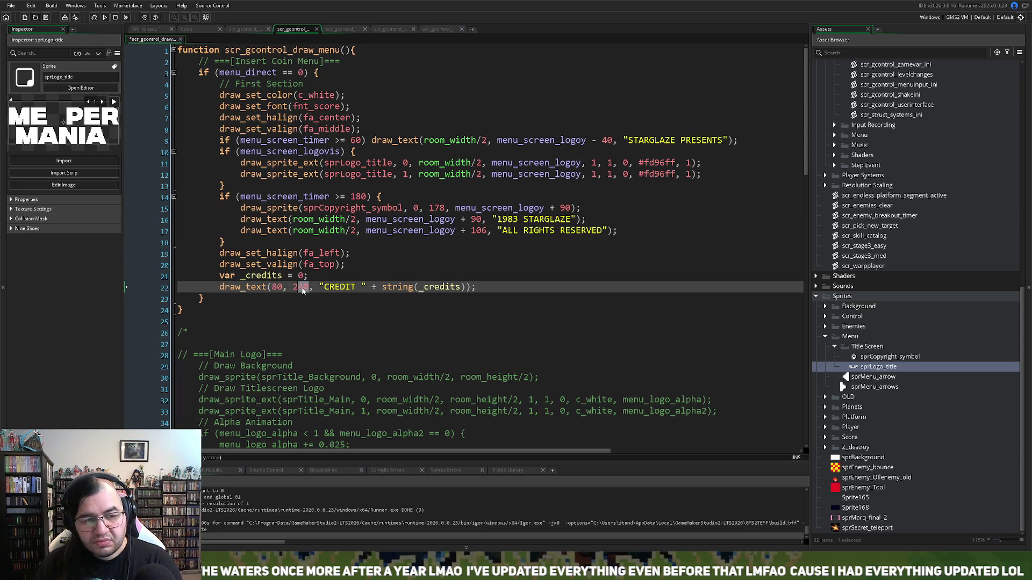
pyautogui.click(105, 17)
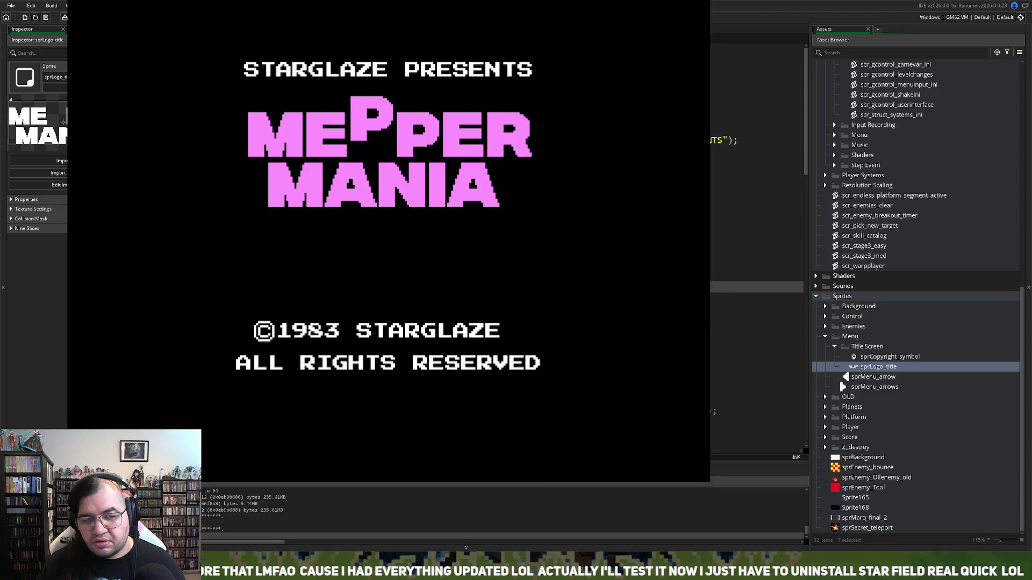
pyautogui.hotkey('alt', 'F4')
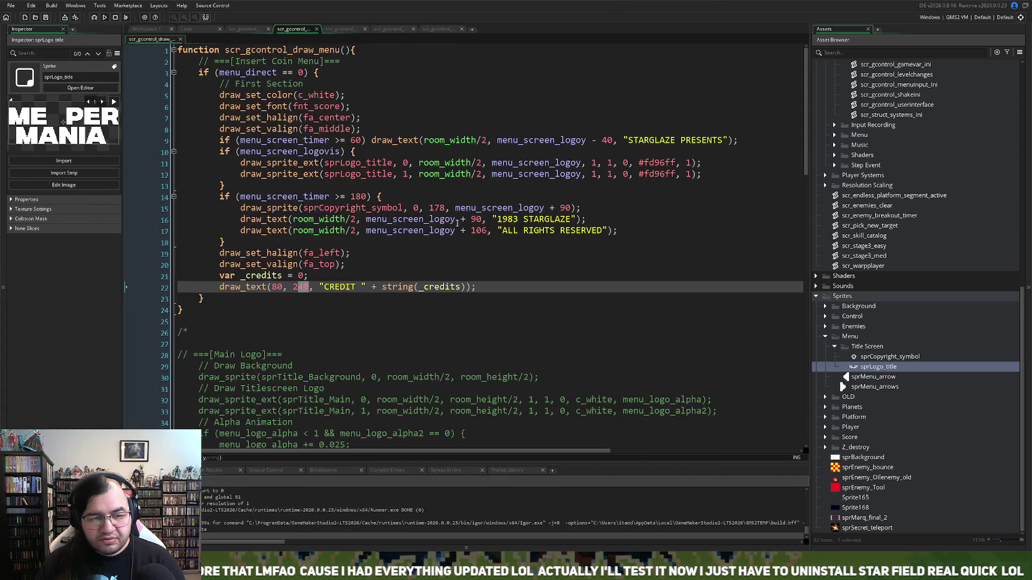
# Step: Move the credit text to x 90 and y 248, then run the game to check
pyautogui.moveTo(283, 287); pyautogui.dragTo(272, 287)
pyautogui.write('90')
pyautogui.click(310, 287)
pyautogui.doubleClick(301, 287)
pyautogui.write('8')
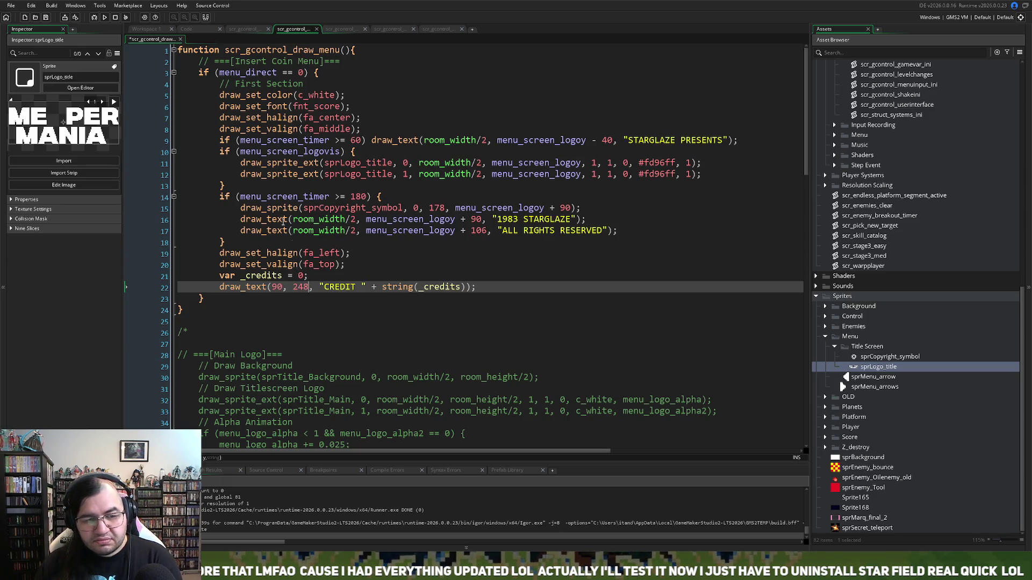
pyautogui.click(105, 18)
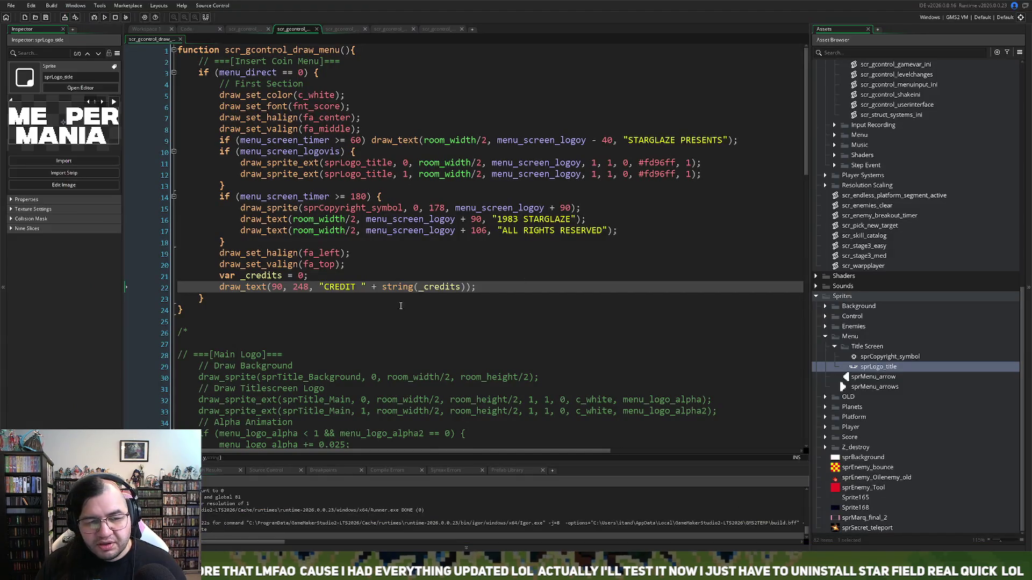
# Step: Restore the credit text's y to 240 and run the game again
pyautogui.moveTo(309, 288); pyautogui.dragTo(304, 290)
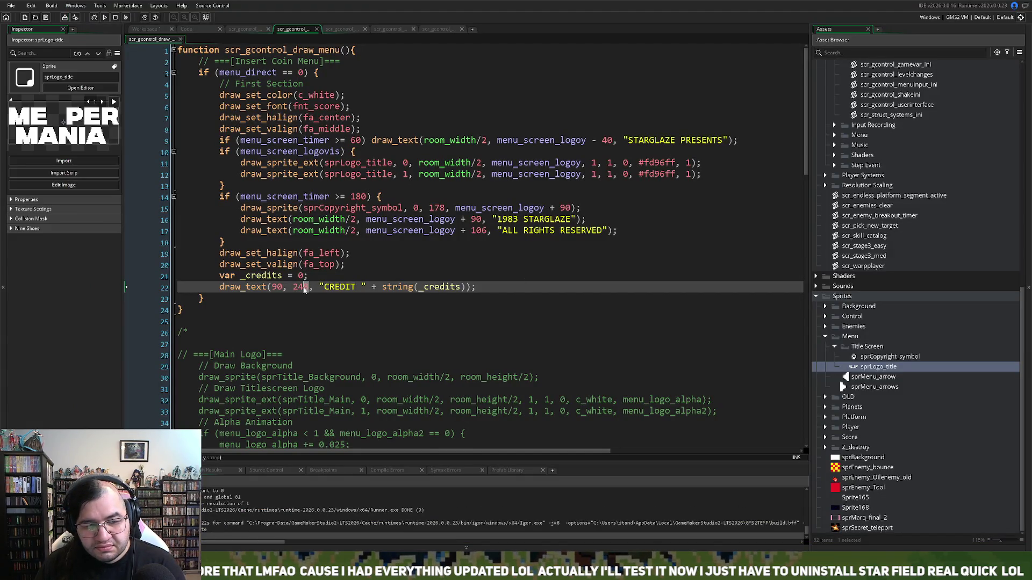
pyautogui.write('0')
pyautogui.click(105, 17)
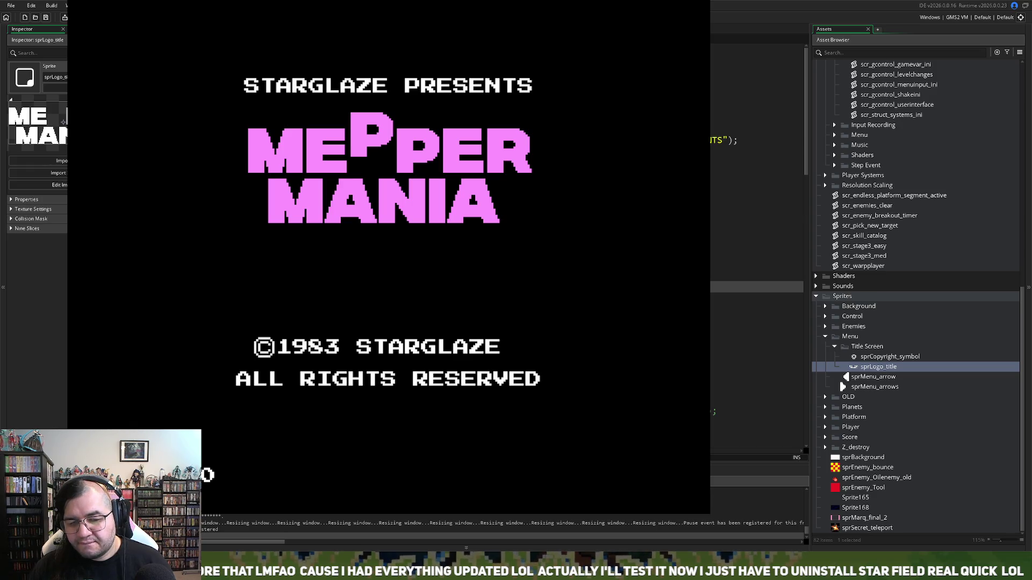
pyautogui.press('Escape')
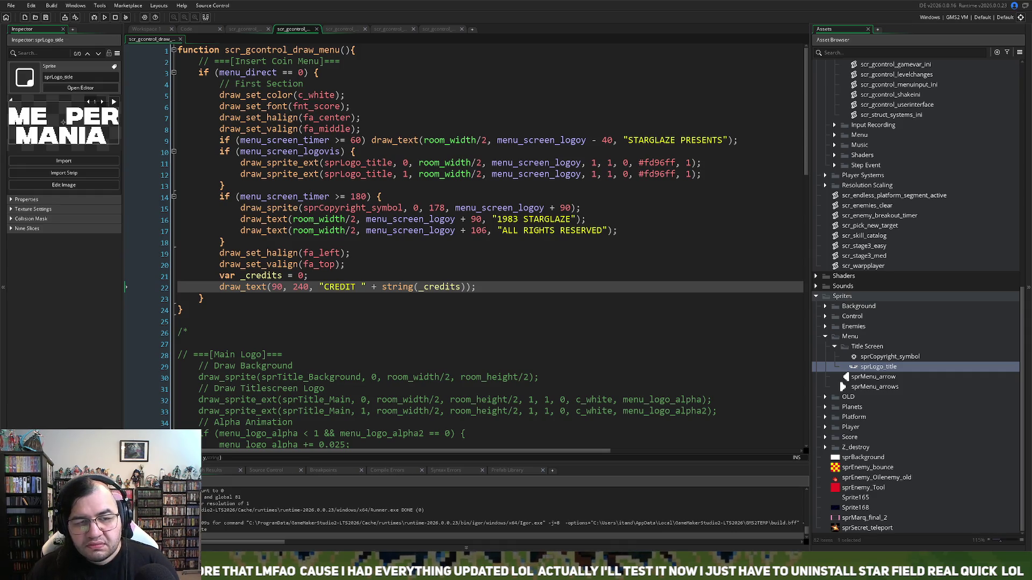
# Step: Shift the copyright symbol's x from 178 to 174 and test-run the game
pyautogui.click(440, 208)
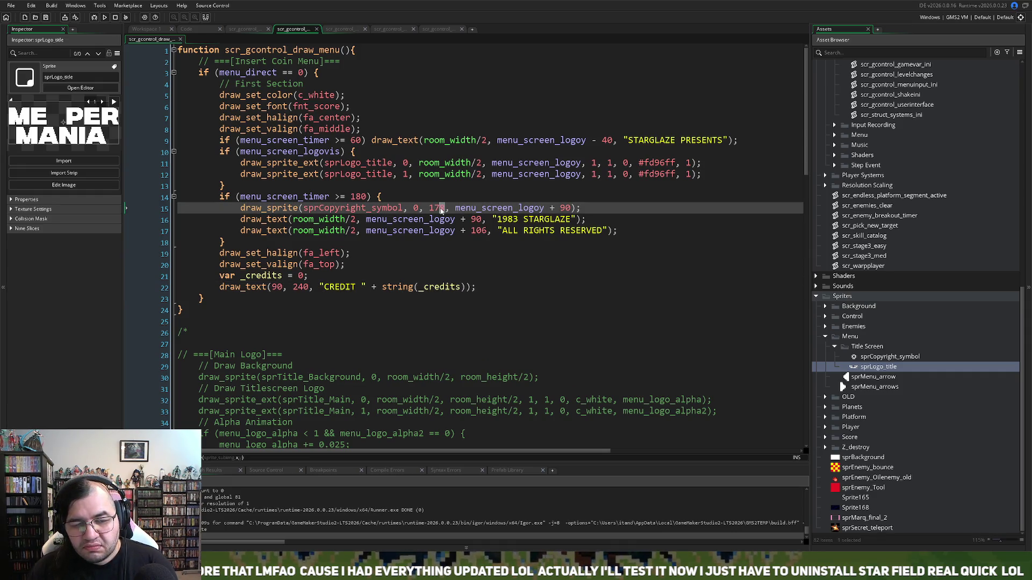
pyautogui.write('4')
pyautogui.click(96, 17)
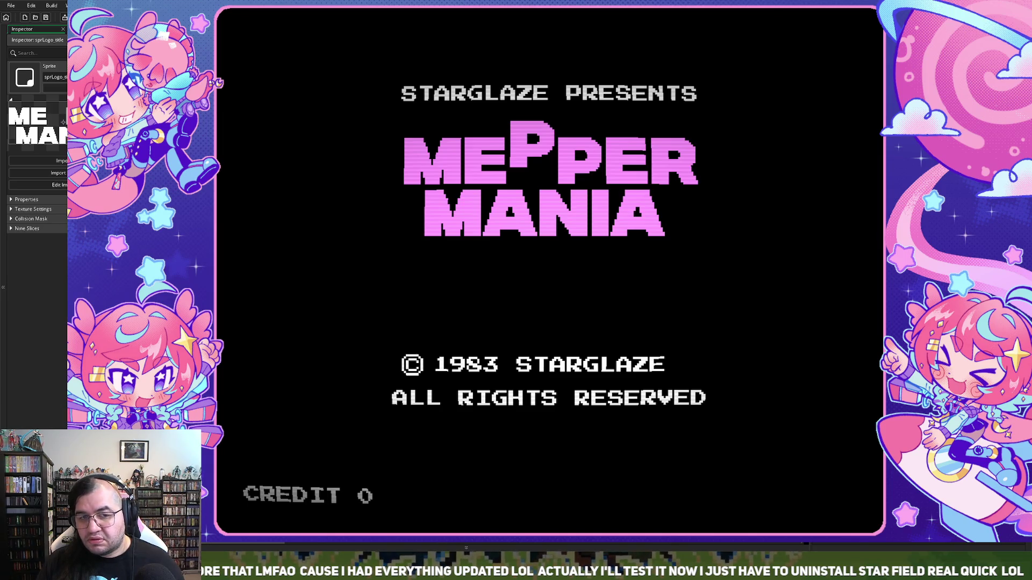
pyautogui.press('Escape')
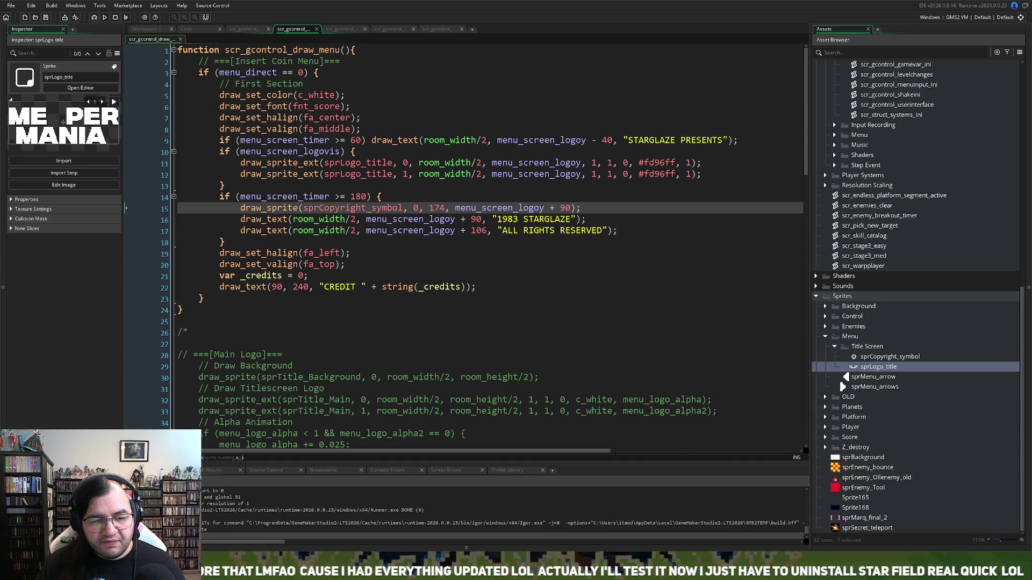
pyautogui.click(244, 29)
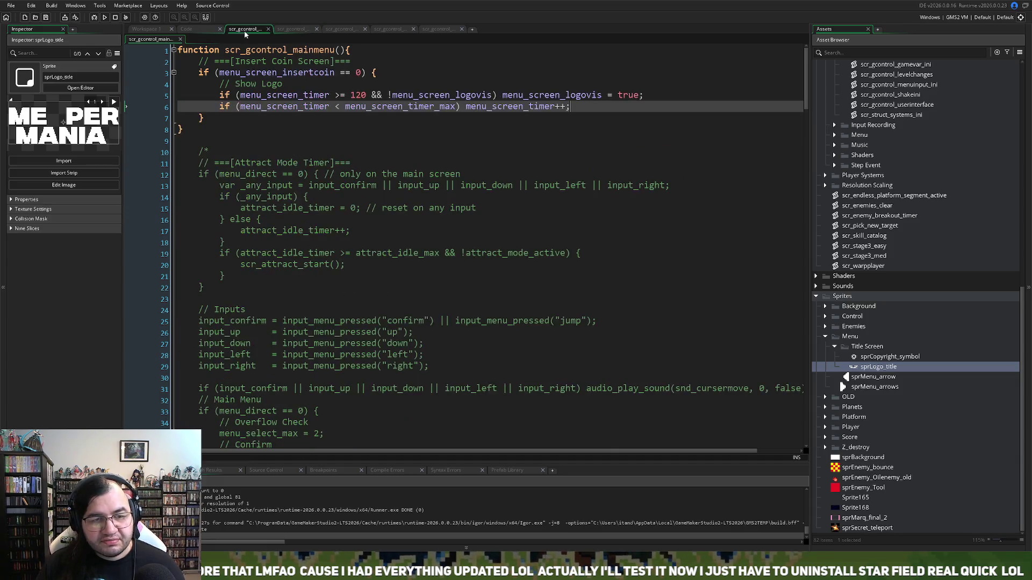
# Step: Browse the Create event and script tabs, briefly opening the scr_gcontrol_gamevar_ini definition
pyautogui.click(204, 29)
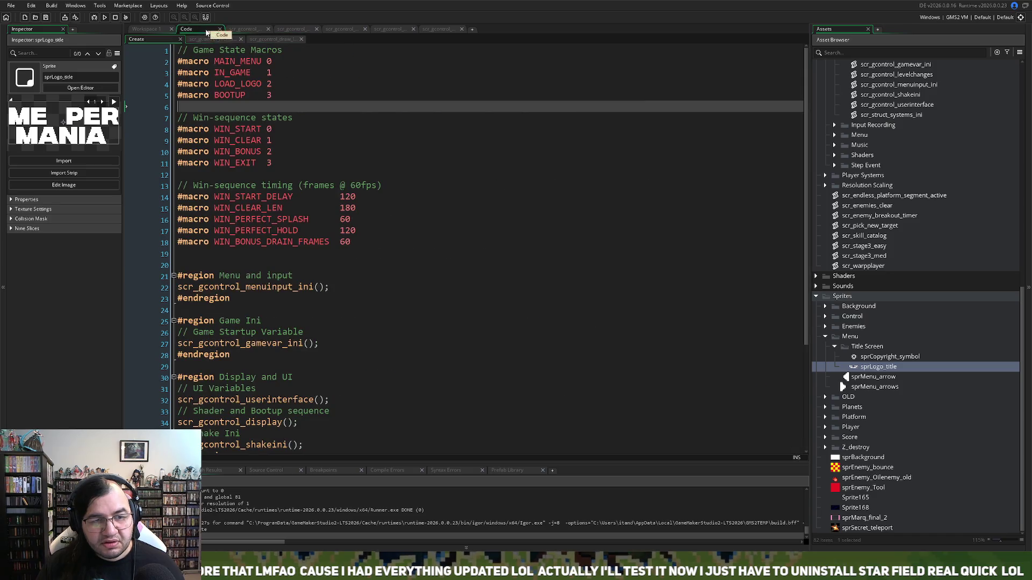
pyautogui.click(243, 29)
pyautogui.click(296, 29)
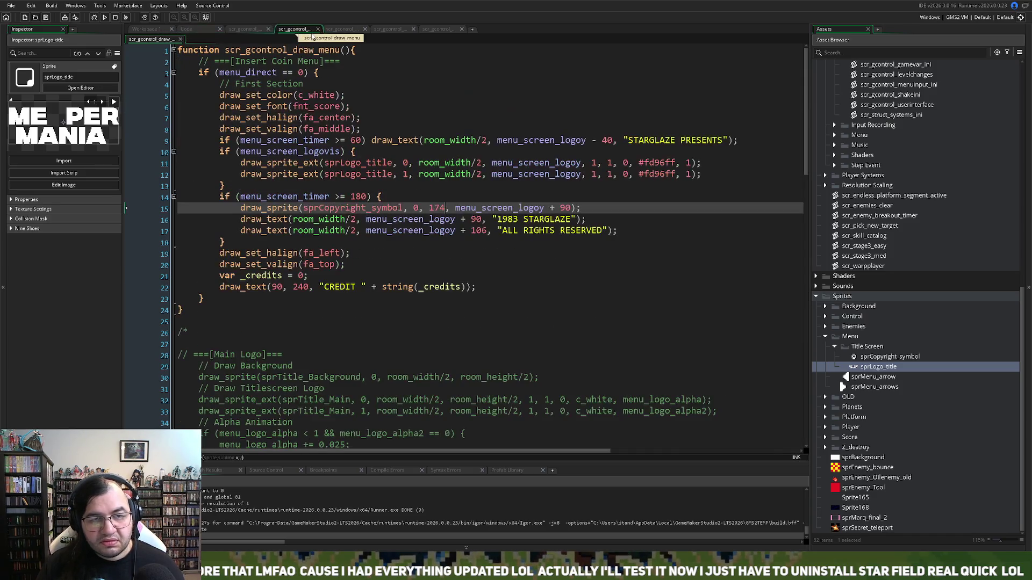
pyautogui.click(197, 32)
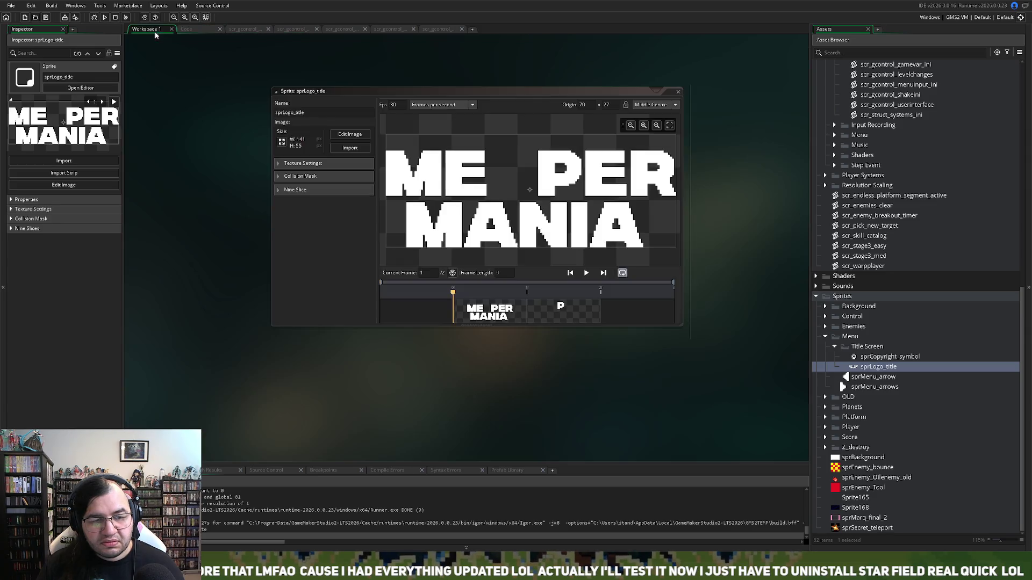
pyautogui.scroll(-4, 248, 234)
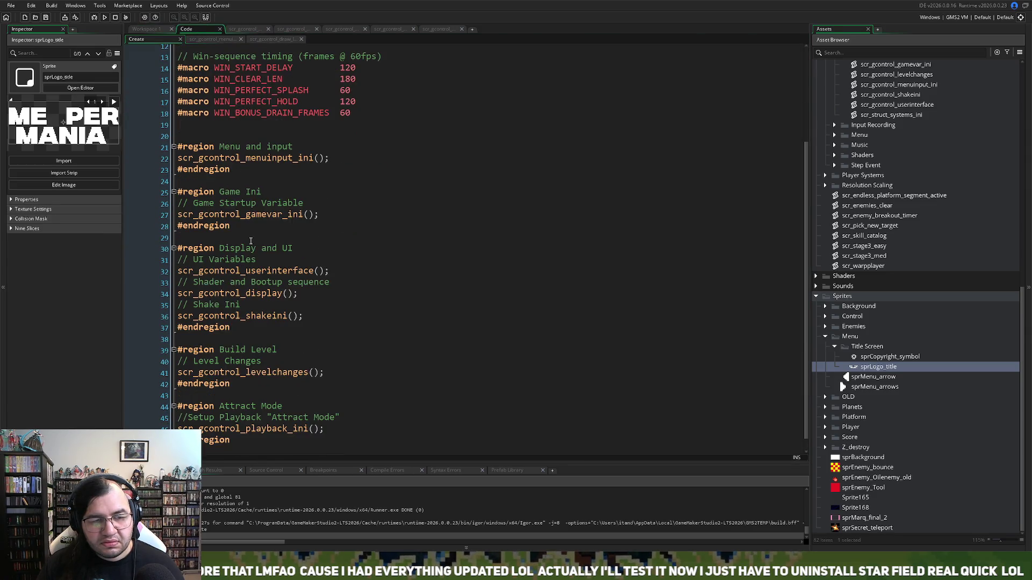
pyautogui.click(270, 214)
pyautogui.press('F12')
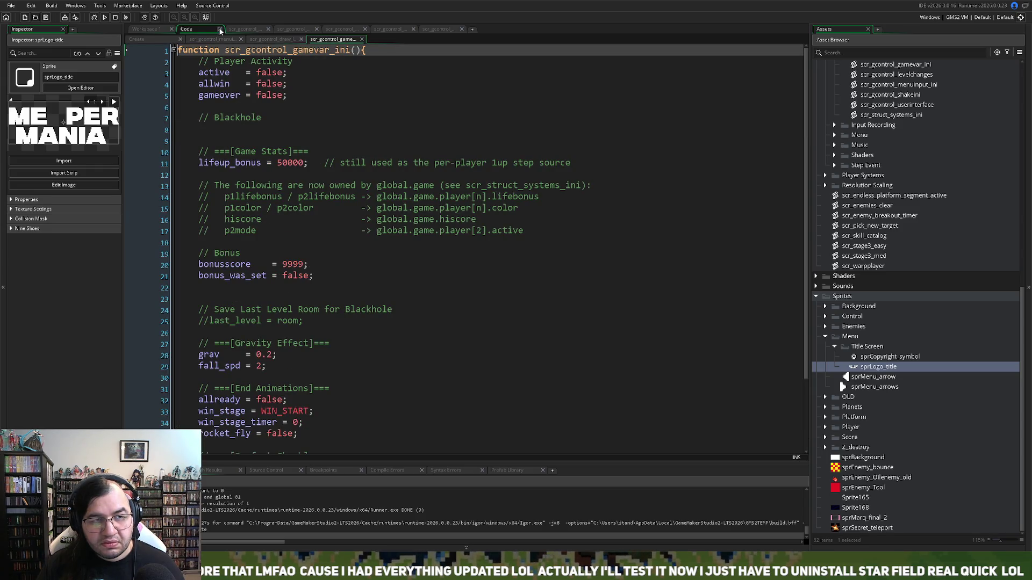
pyautogui.click(219, 29)
# Step: Close the main menu, bootup sequence and other open script tabs
pyautogui.middleClick(200, 32)
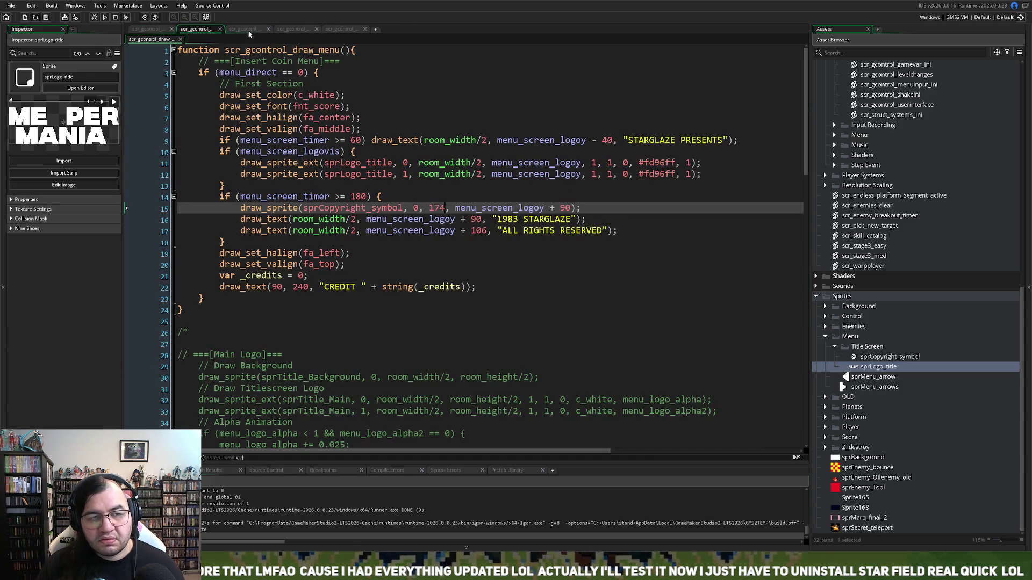
pyautogui.click(256, 32)
pyautogui.click(267, 29)
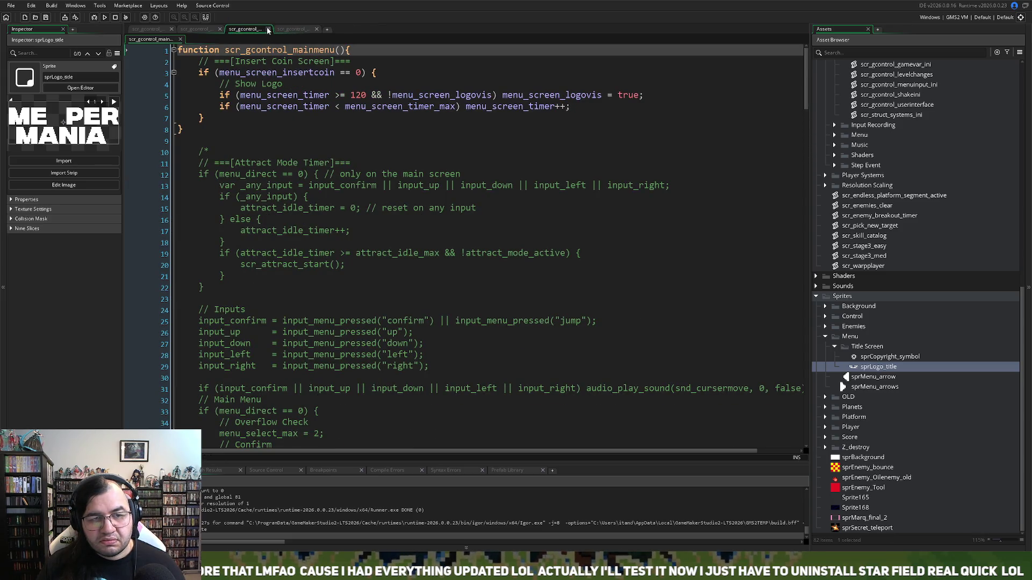
pyautogui.click(267, 29)
pyautogui.click(260, 31)
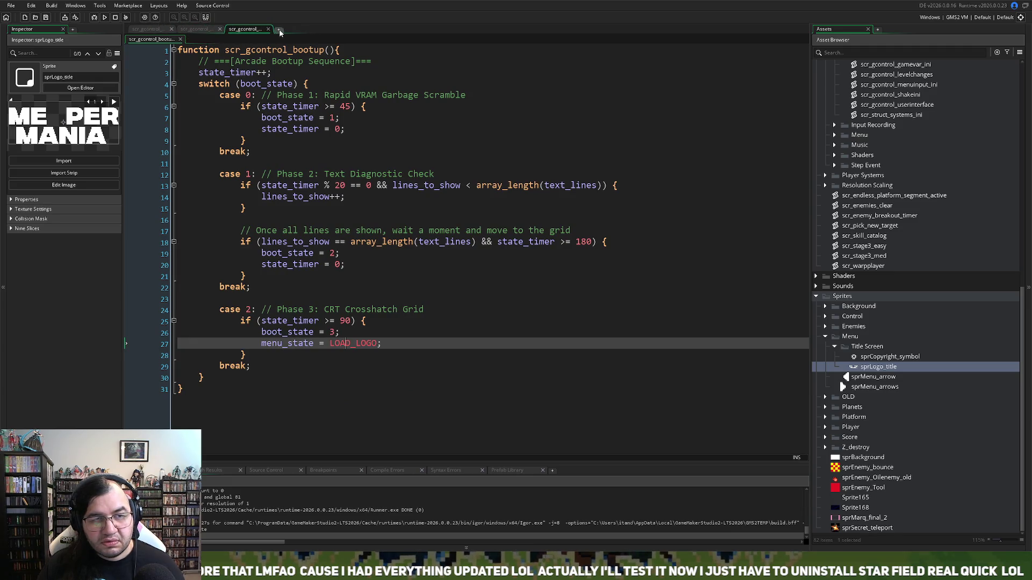
pyautogui.click(267, 29)
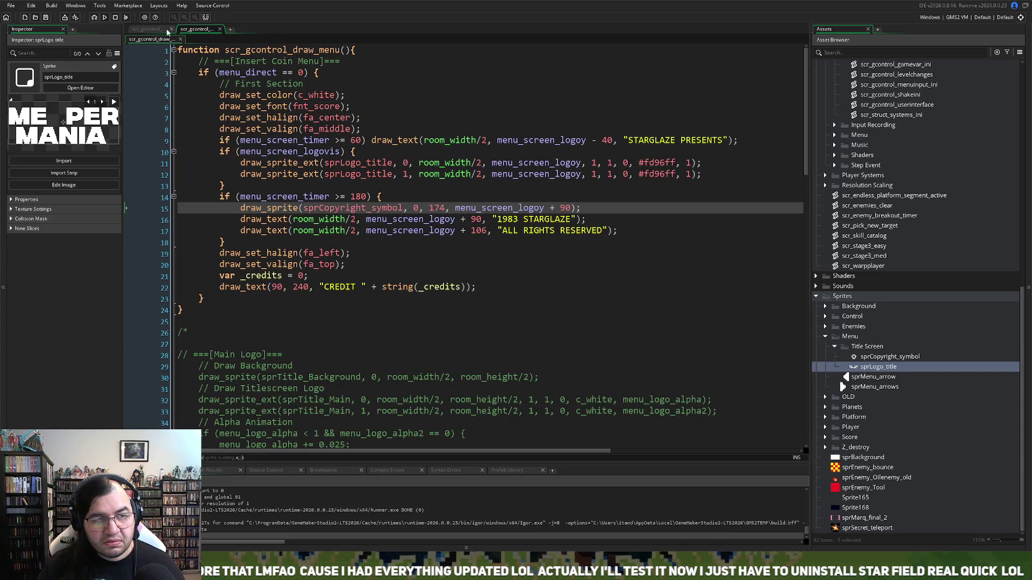
pyautogui.click(148, 29)
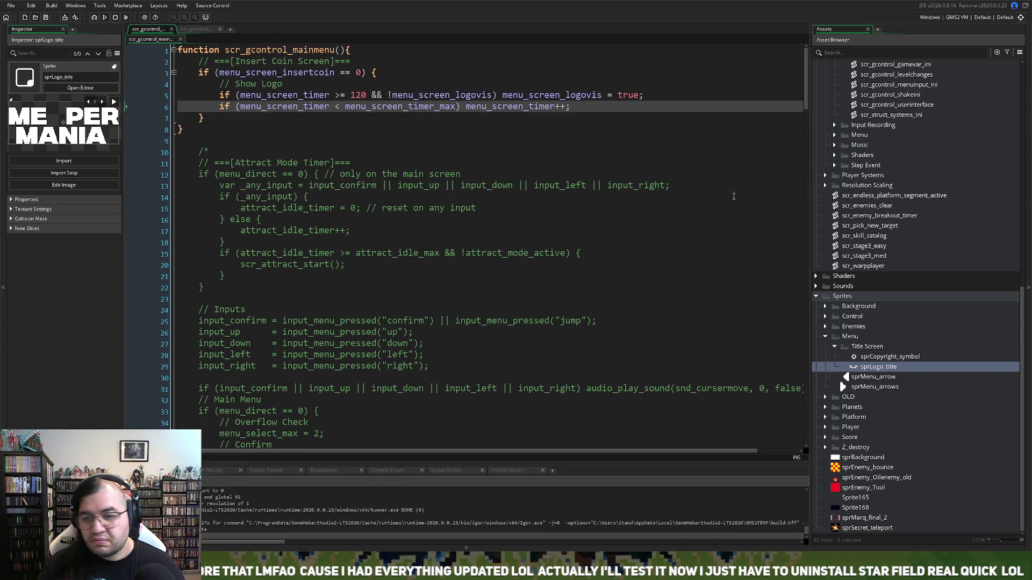
pyautogui.scroll(7, 887, 301)
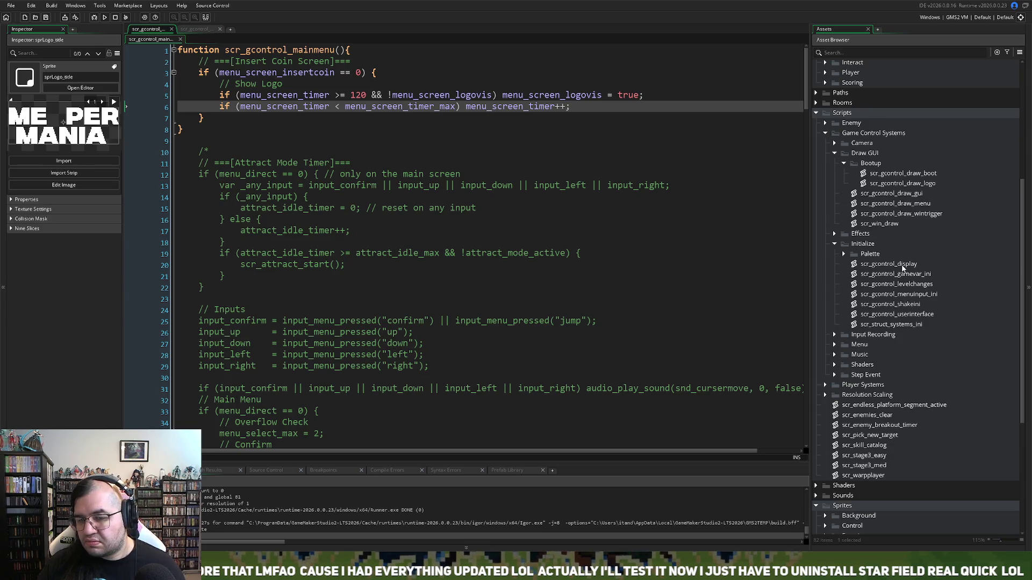
# Step: Open and close scr_gcontrol_display from the Asset Browser, then show empty Workspace 1
pyautogui.click(902, 265)
pyautogui.doubleClick(903, 265)
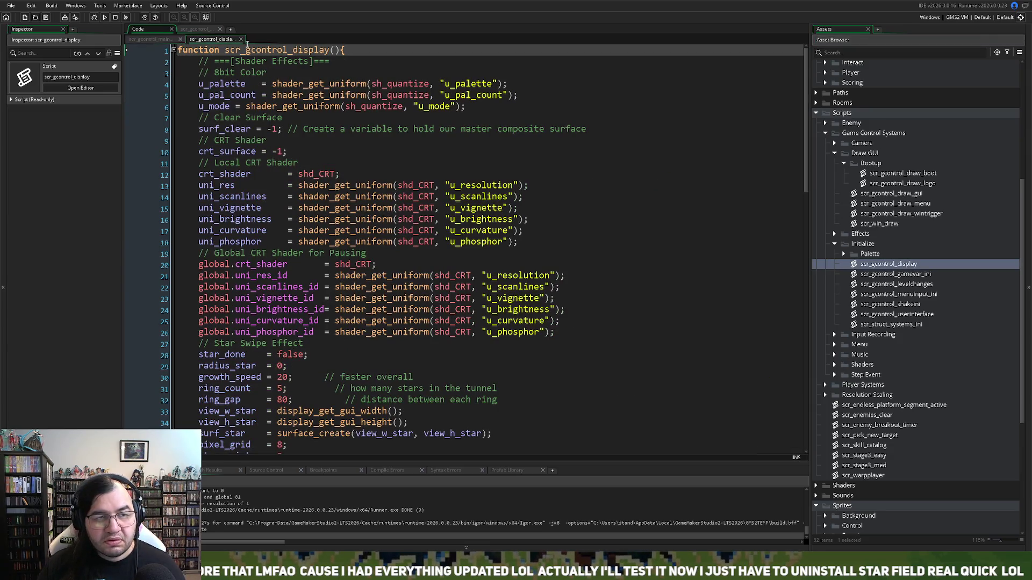
pyautogui.click(241, 39)
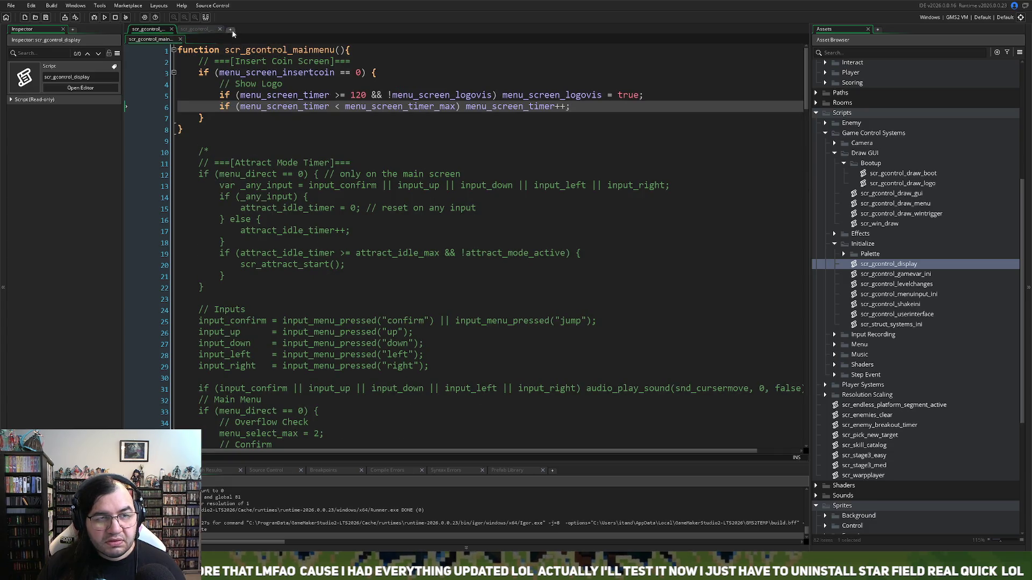
pyautogui.click(230, 29)
pyautogui.scroll(7, 870, 215)
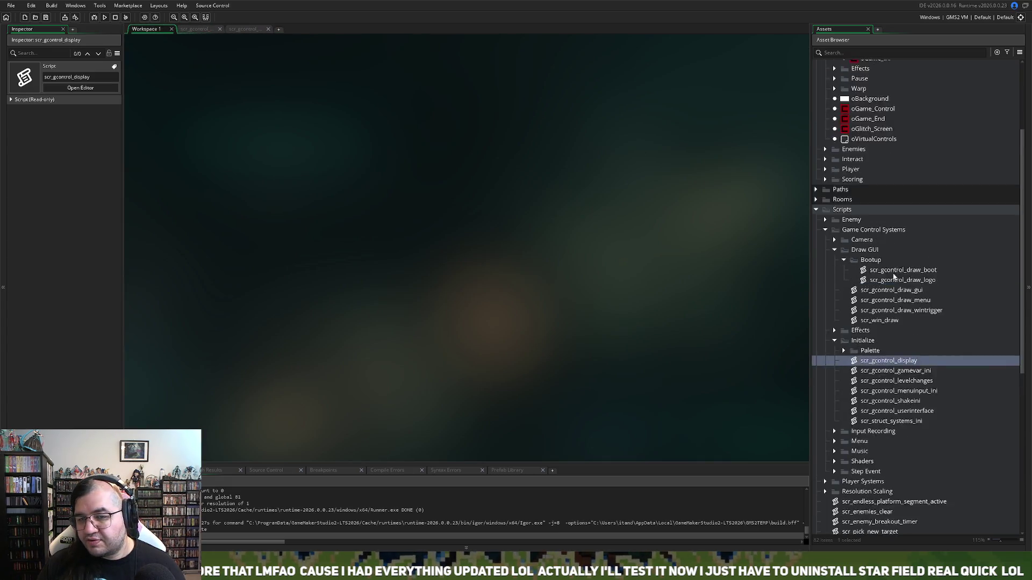
# Step: Glance at oGame_Ini, then open oGame_Control's Create event code
pyautogui.click(867, 189)
pyautogui.doubleClick(868, 189)
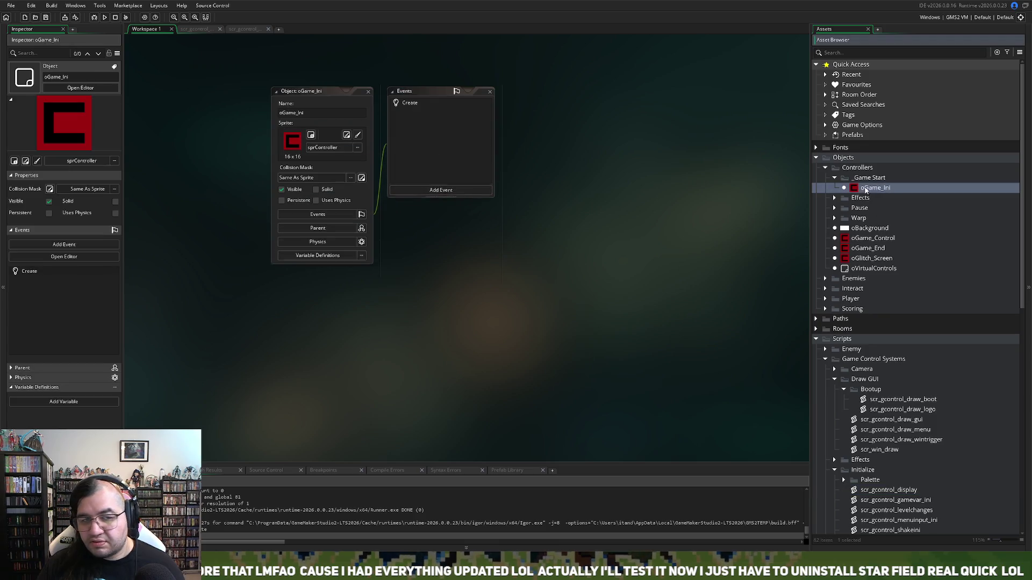
pyautogui.doubleClick(435, 105)
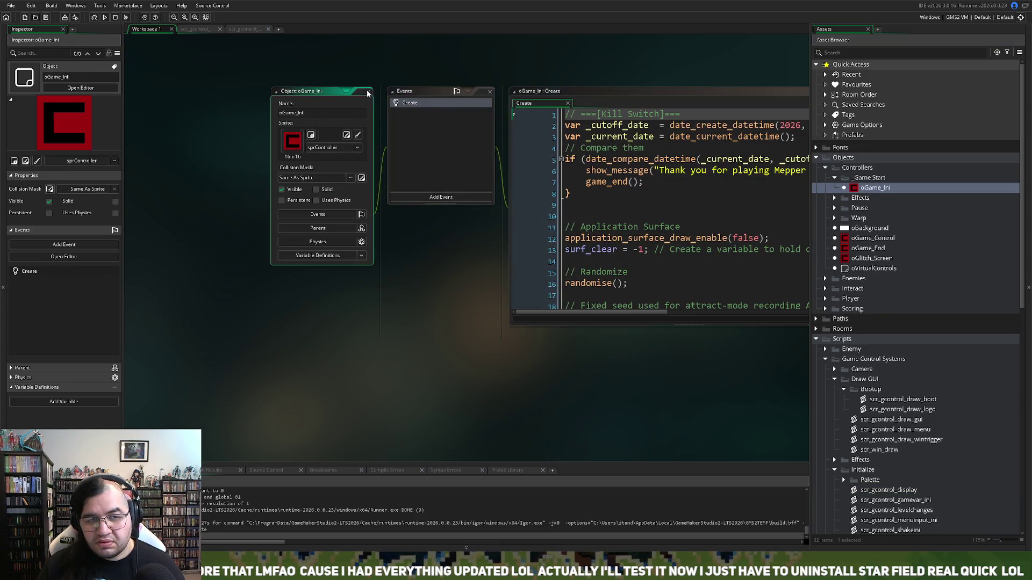
pyautogui.click(368, 92)
pyautogui.doubleClick(872, 238)
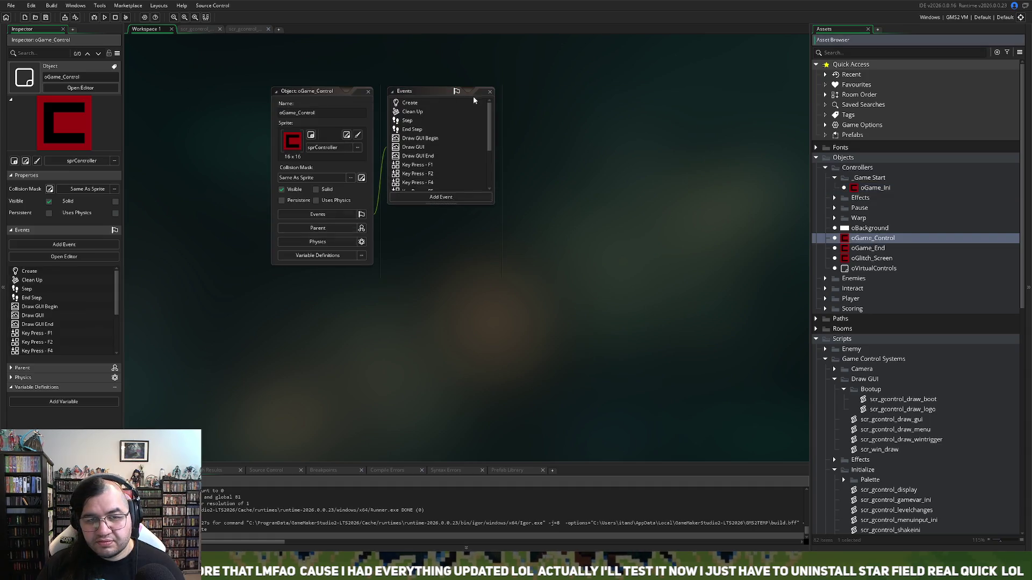
pyautogui.click(406, 104)
pyautogui.doubleClick(407, 104)
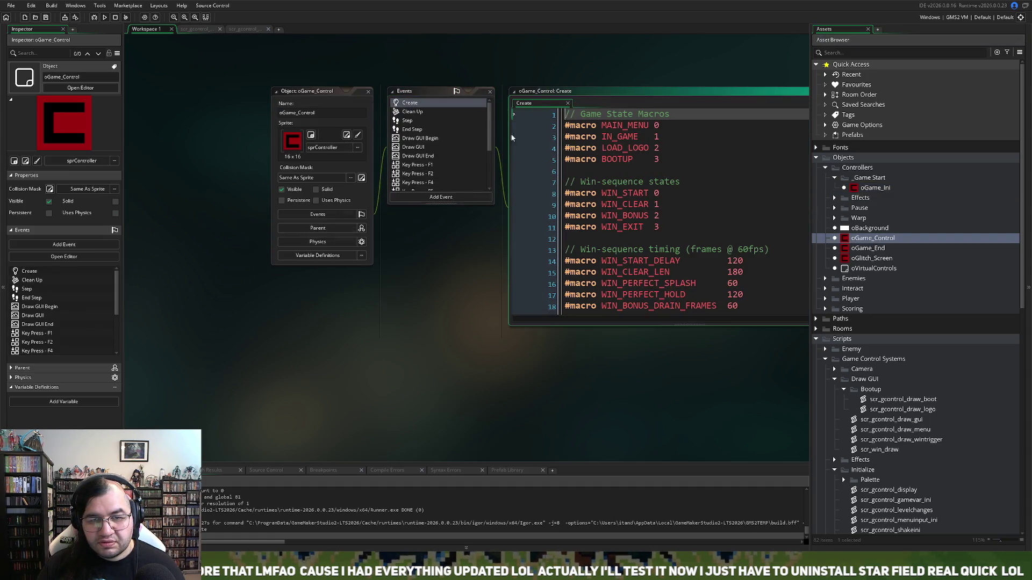
# Step: Maximise the Create code and open the scr_gcontrol_menuinput_ini definition
pyautogui.click(638, 194)
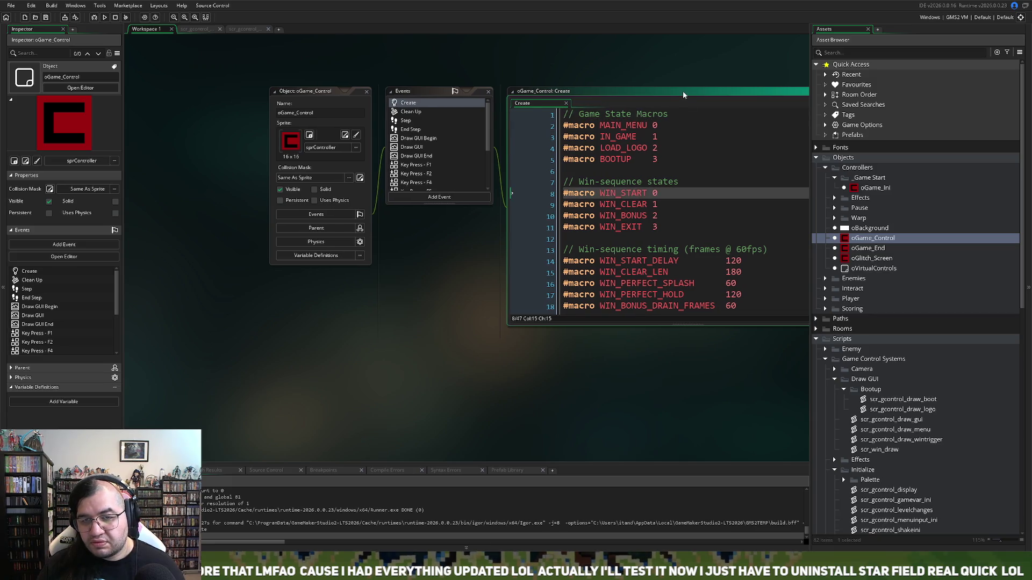
pyautogui.click(785, 94)
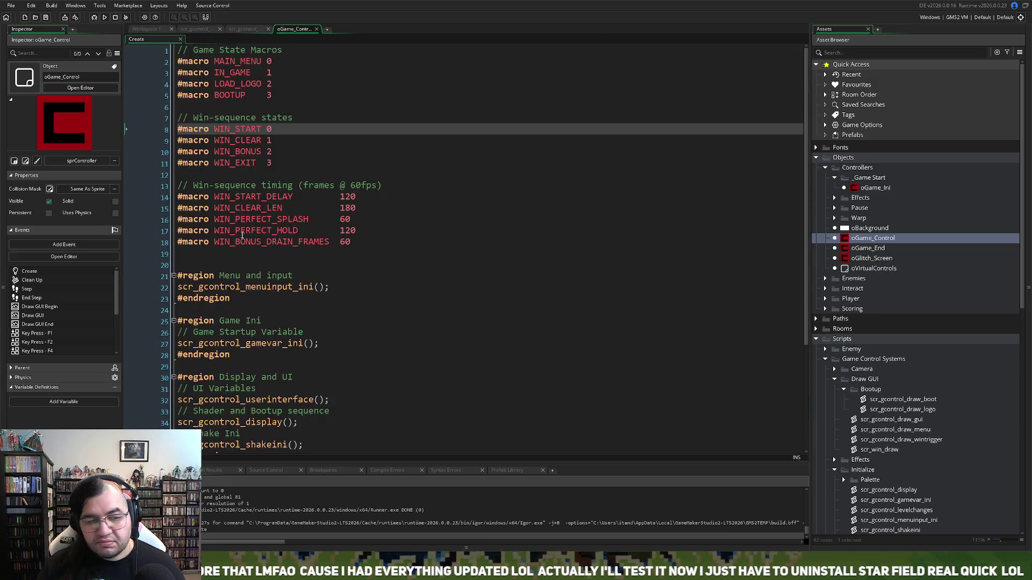
pyautogui.scroll(-3, 263, 244)
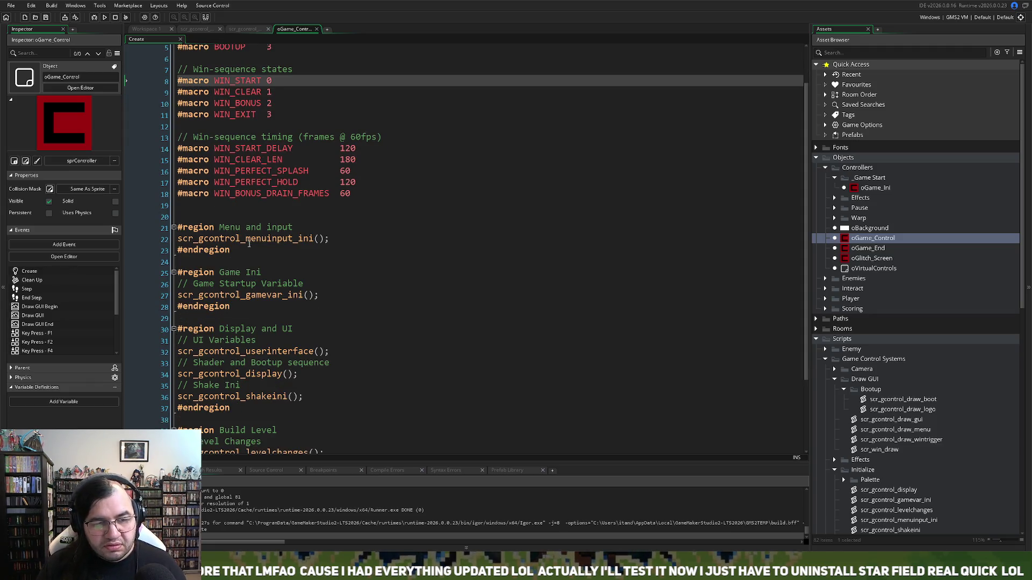
pyautogui.click(250, 239)
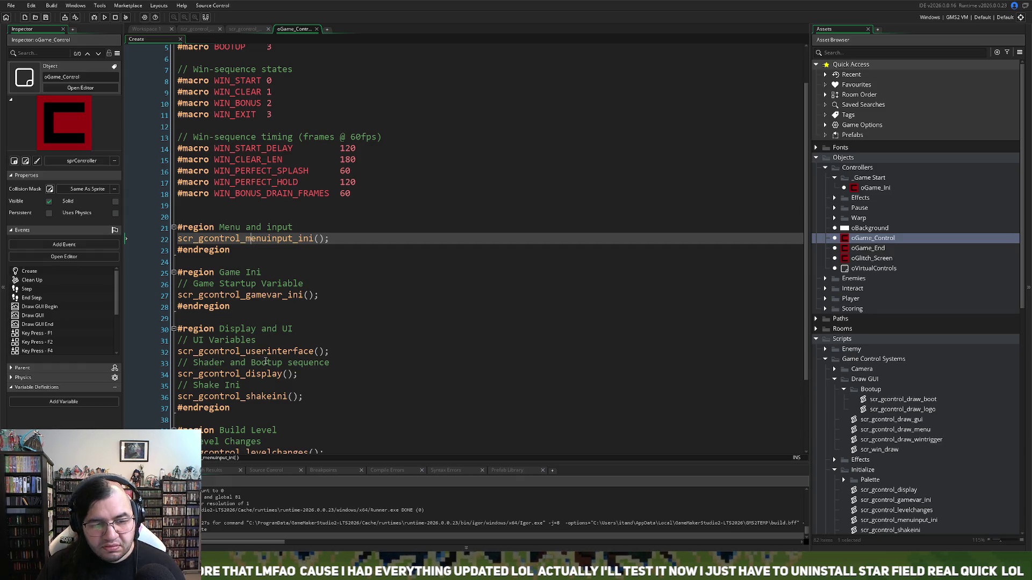
pyautogui.scroll(-1, 263, 297)
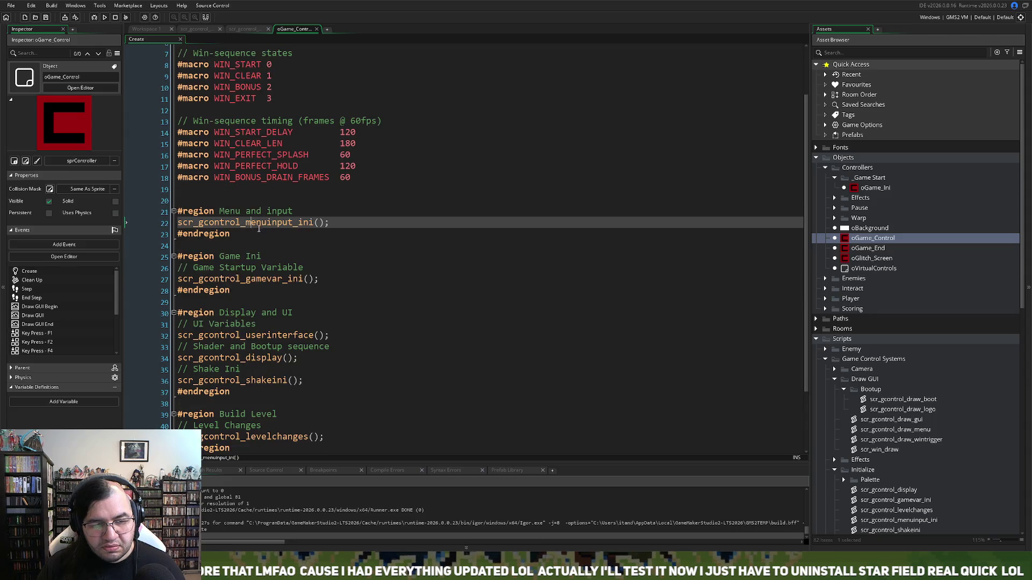
pyautogui.middleClick(258, 224)
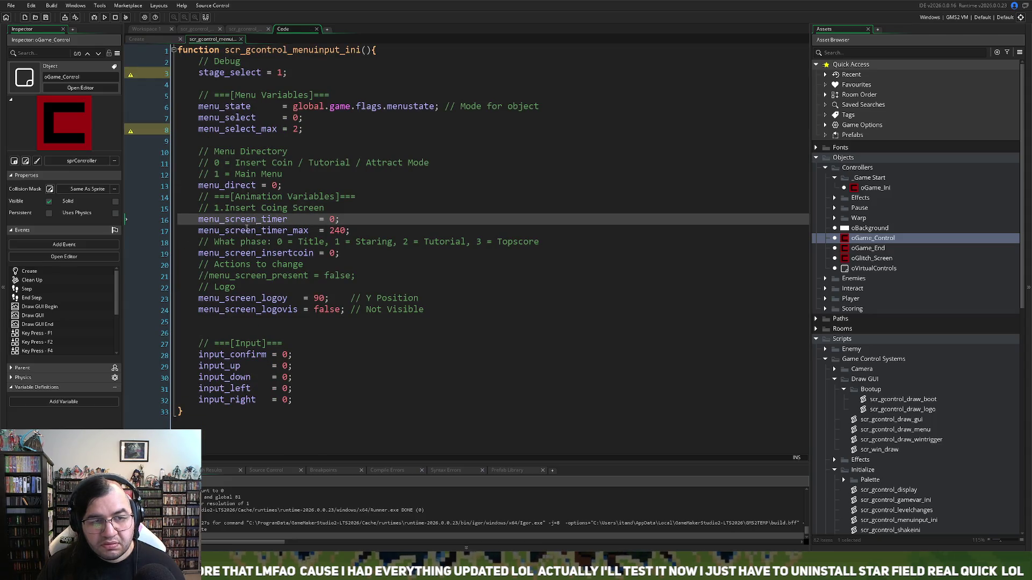
# Step: Insert a blank line above the // Menu Directory comment in scr_gcontrol_menuinput_ini
pyautogui.press('Down')
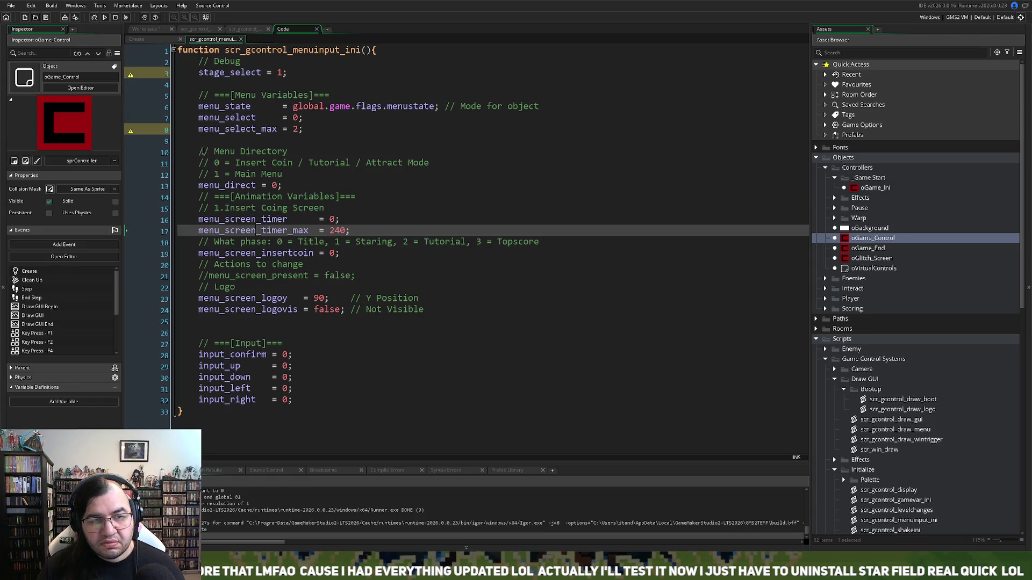
pyautogui.click(201, 152)
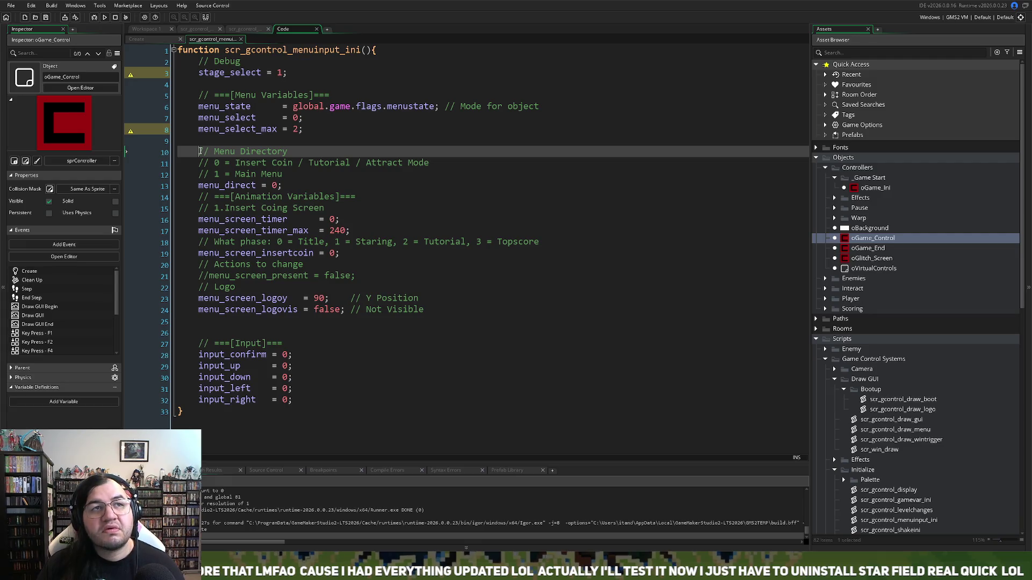
pyautogui.press('Return')
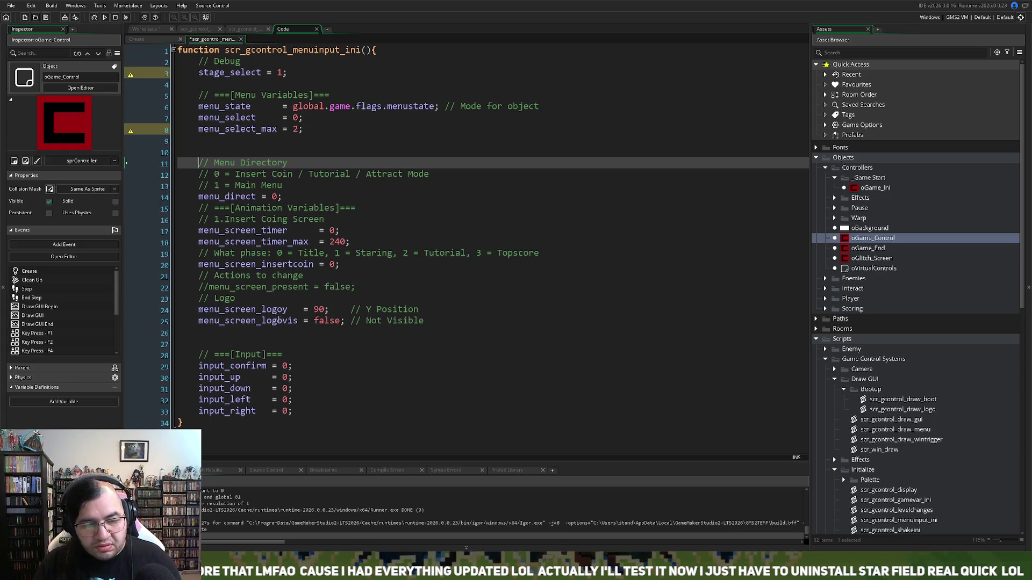
# Step: Add a menu_screen_x1 = line below menu_screen_logoy by copying and editing its name
pyautogui.click(431, 310)
pyautogui.press('Return')
pyautogui.click(200, 313)
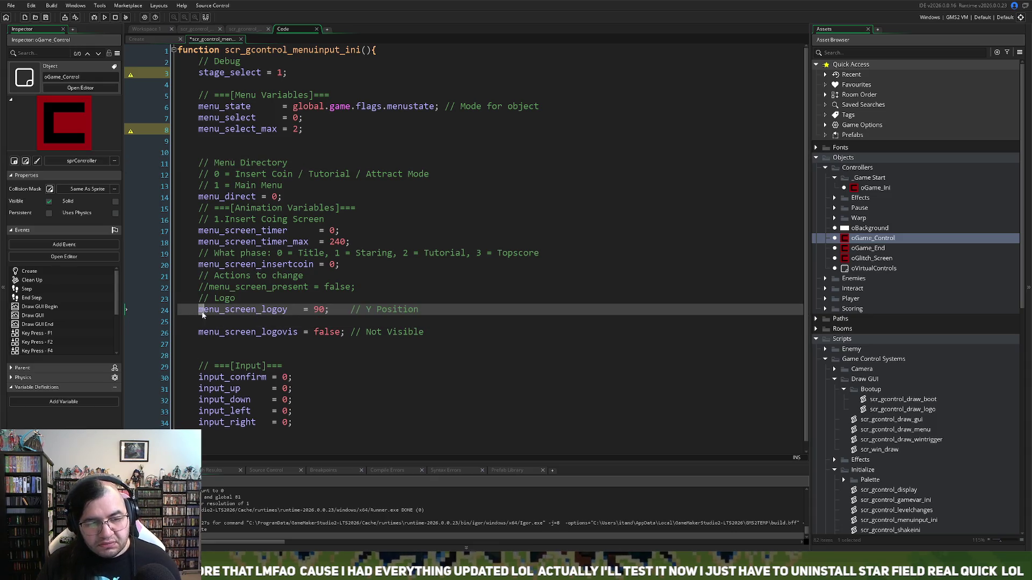
pyautogui.doubleClick(203, 313)
pyautogui.hotkey('ctrl', 'c')
pyautogui.click(226, 321)
pyautogui.hotkey('ctrl', 'v')
pyautogui.moveTo(288, 321); pyautogui.dragTo(263, 325)
pyautogui.write('x')
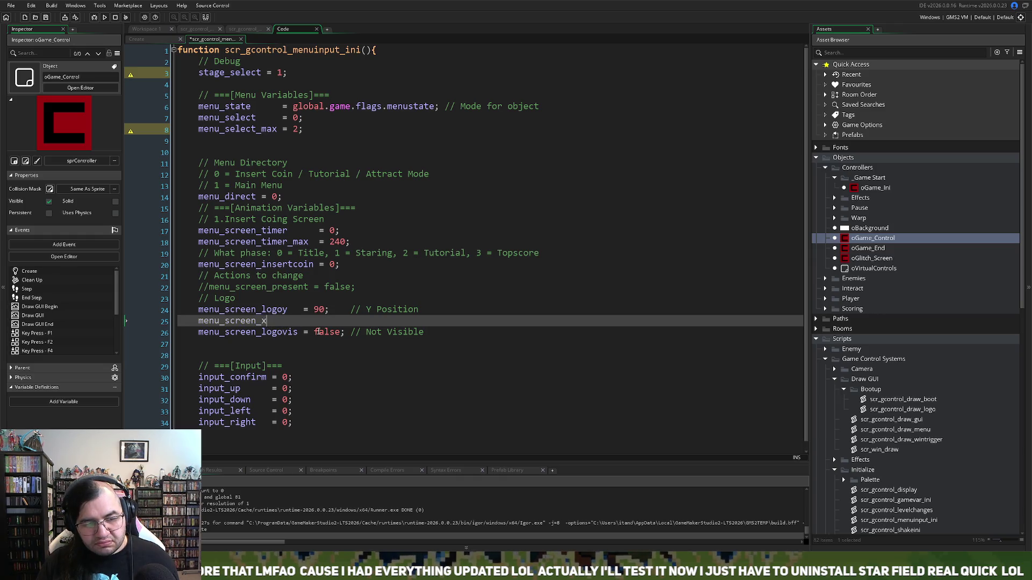
pyautogui.write('1')
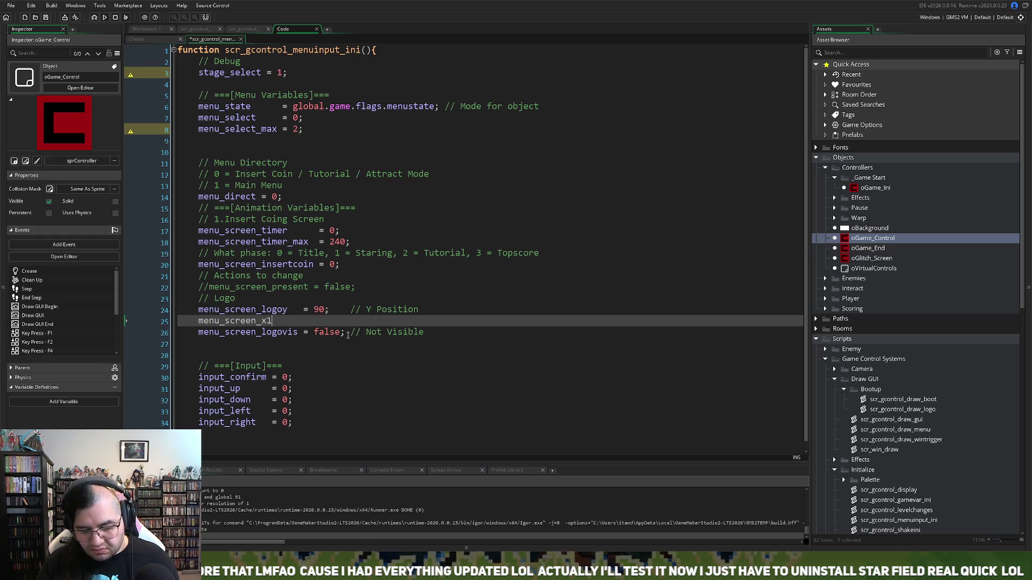
pyautogui.write('      =')
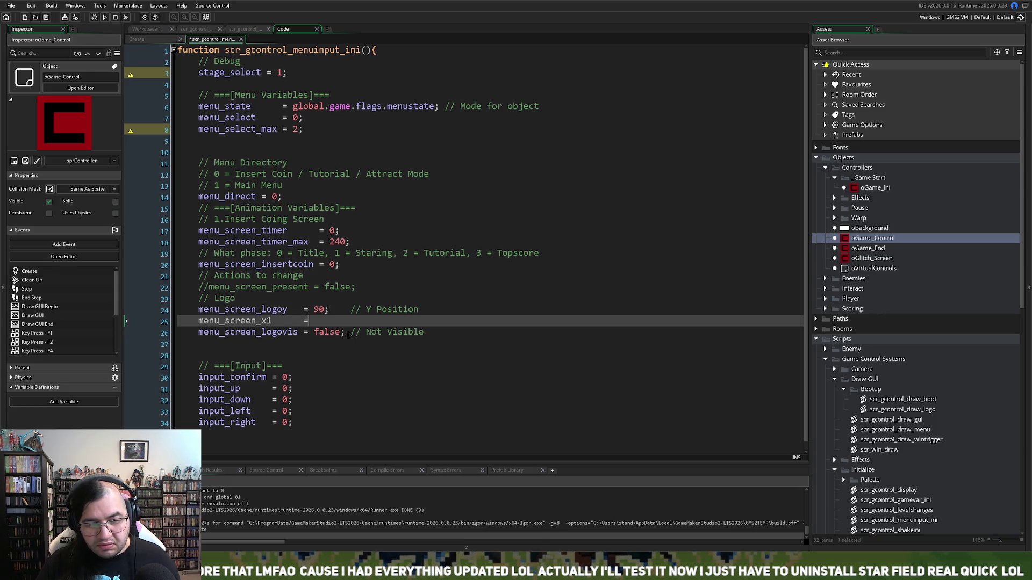
pyautogui.press('BackSpace')
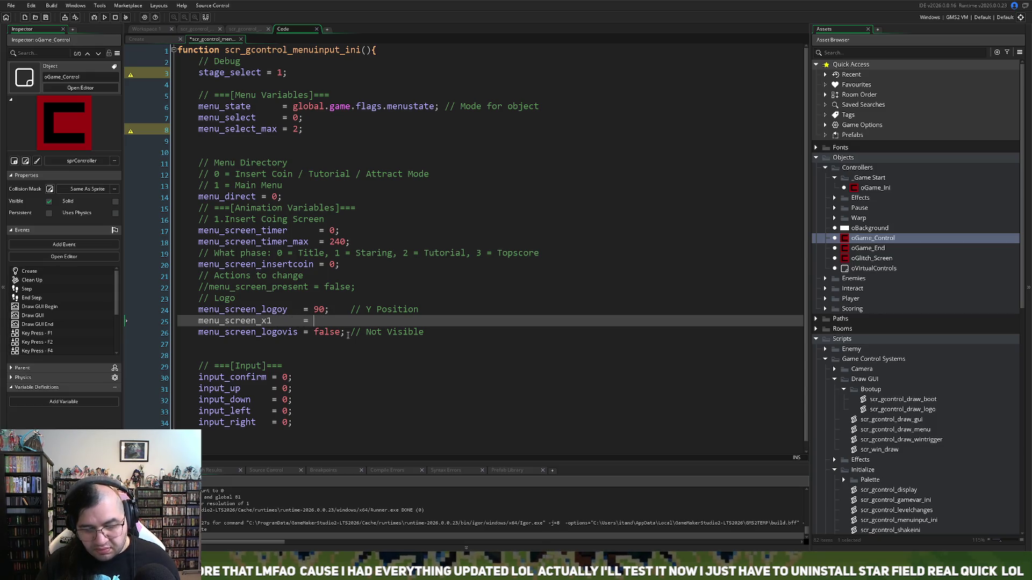
pyautogui.press('Return')
# Step: Duplicate that line as menu_screen_y1 = and tidy the spacing before both equals signs
pyautogui.moveTo(314, 321); pyautogui.dragTo(186, 328)
pyautogui.hotkey('ctrl', 'c')
pyautogui.press('Down')
pyautogui.hotkey('ctrl', 'v')
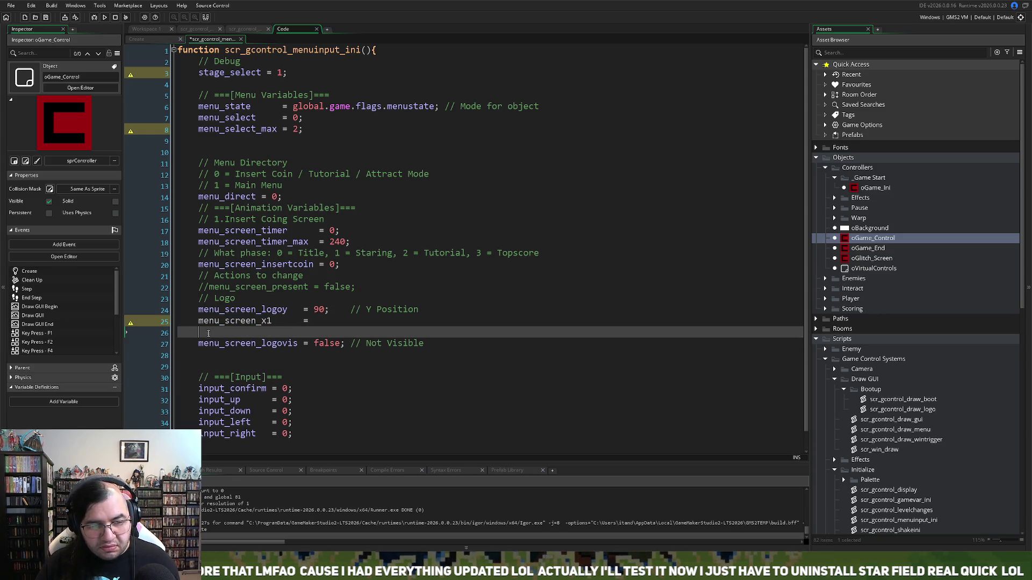
pyautogui.press('BackSpace')
pyautogui.write('y1       =')
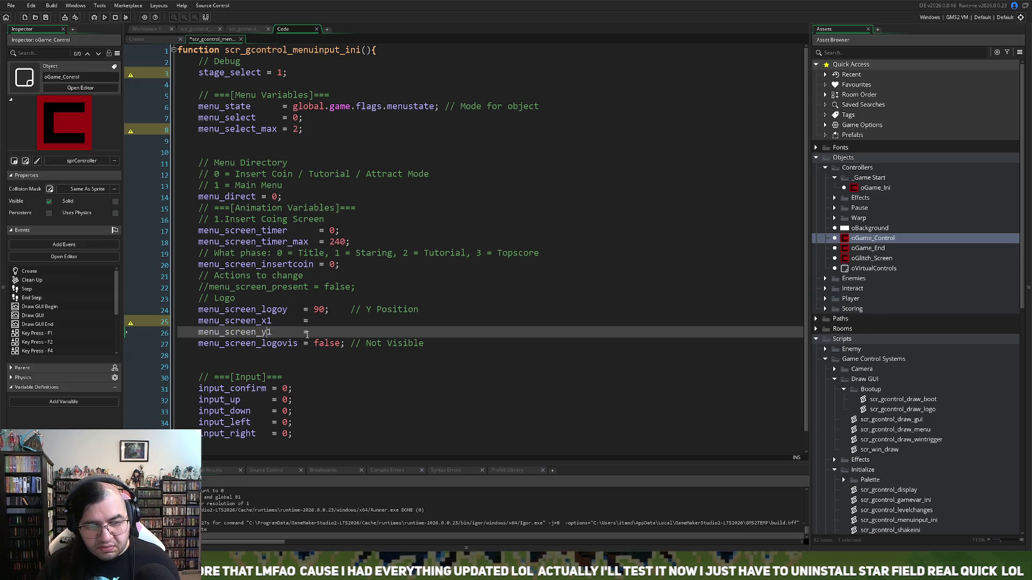
pyautogui.click(307, 322)
pyautogui.press('BackSpace')
pyautogui.press('BackSpace')
pyautogui.press('BackSpace')
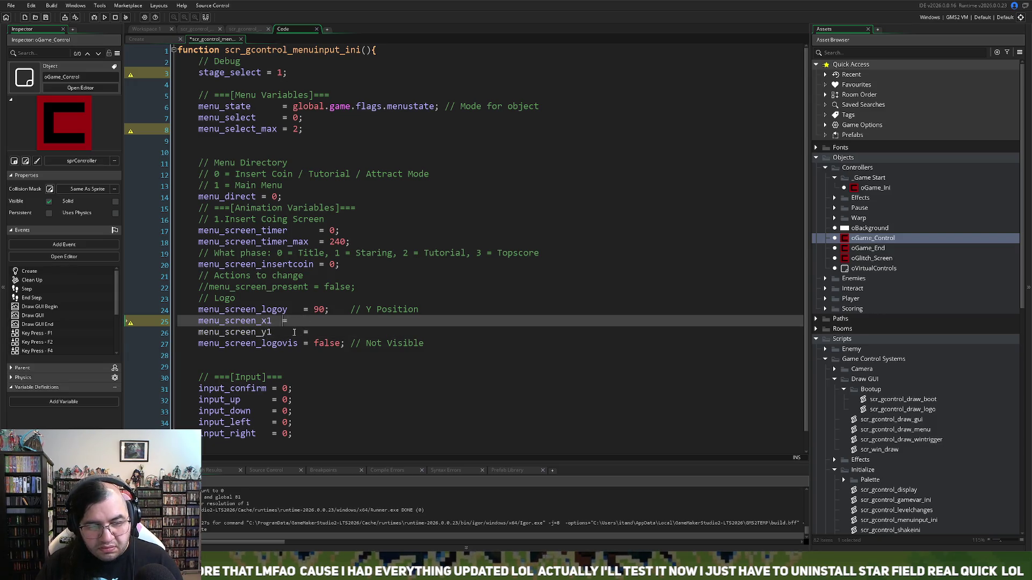
pyautogui.click(297, 333)
pyautogui.press('BackSpace')
pyautogui.press('BackSpace')
pyautogui.press('BackSpace')
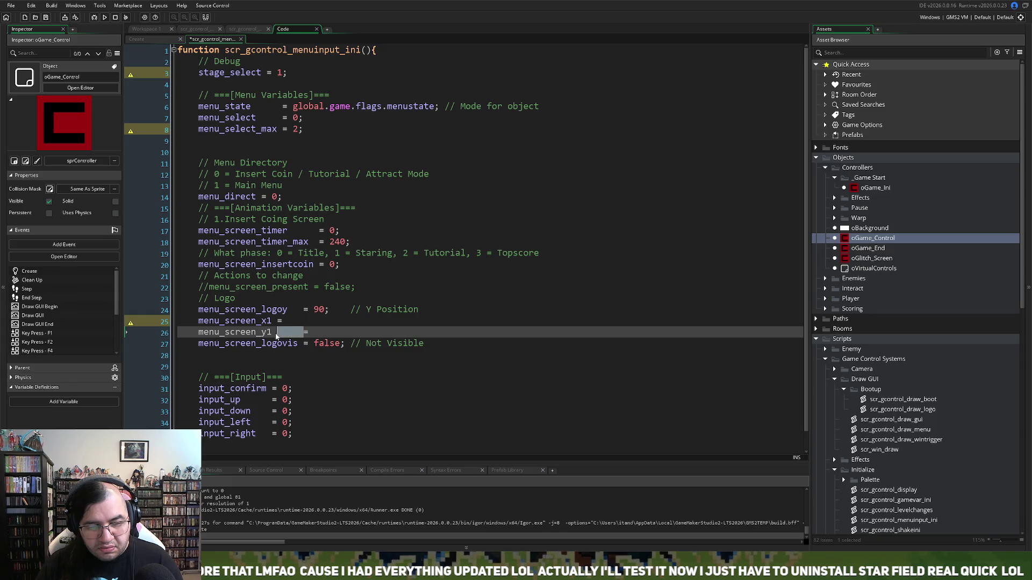
# Step: Add a // First Set of Text comment above menu_screen_x1
pyautogui.click(202, 321)
pyautogui.press('Return')
pyautogui.press('Up')
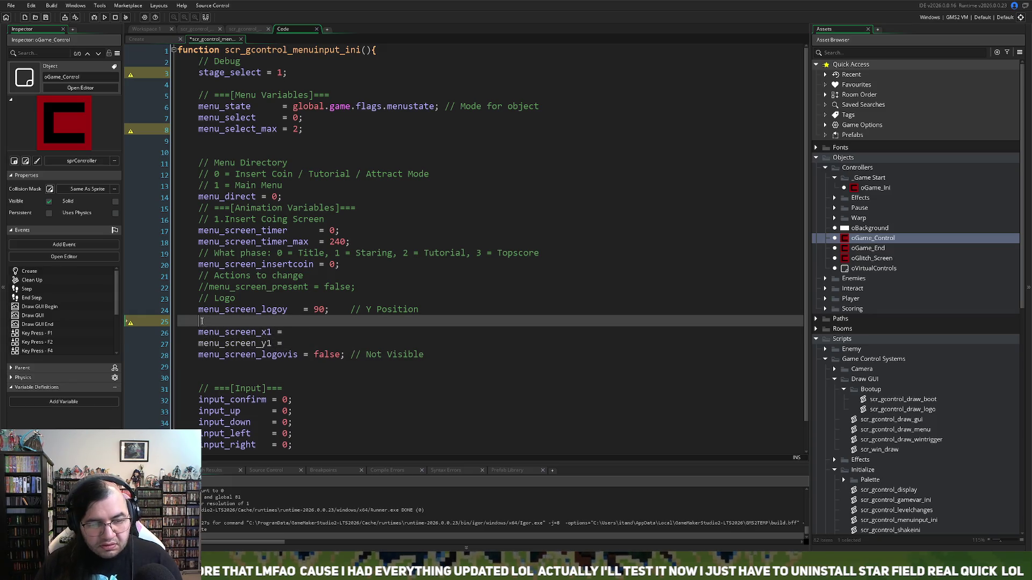
pyautogui.write('// First')
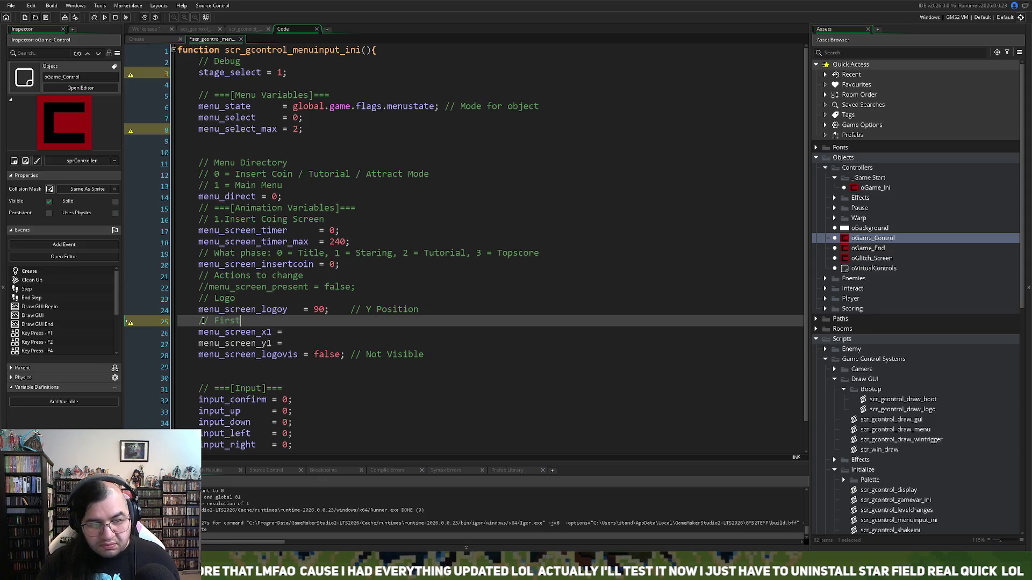
pyautogui.write(' Set of T')
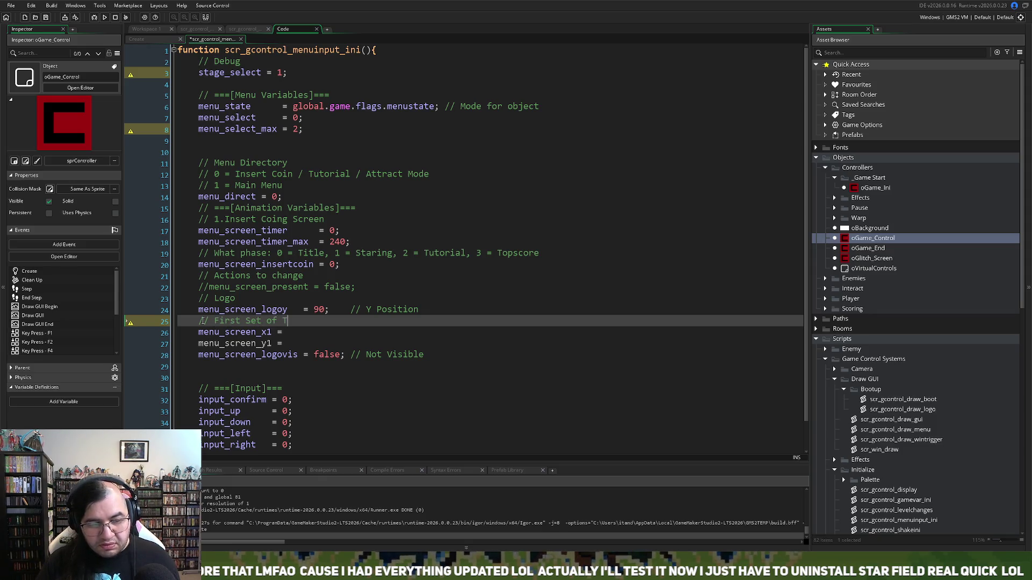
pyautogui.write('ext')
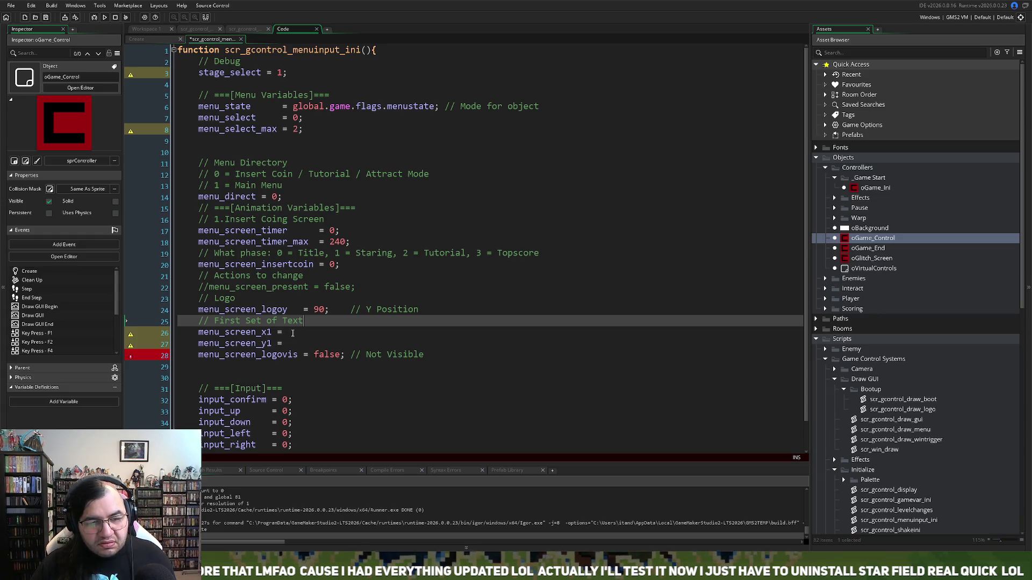
# Step: Set menu_screen_x1 and menu_screen_y1 both to 0;
pyautogui.click(293, 332)
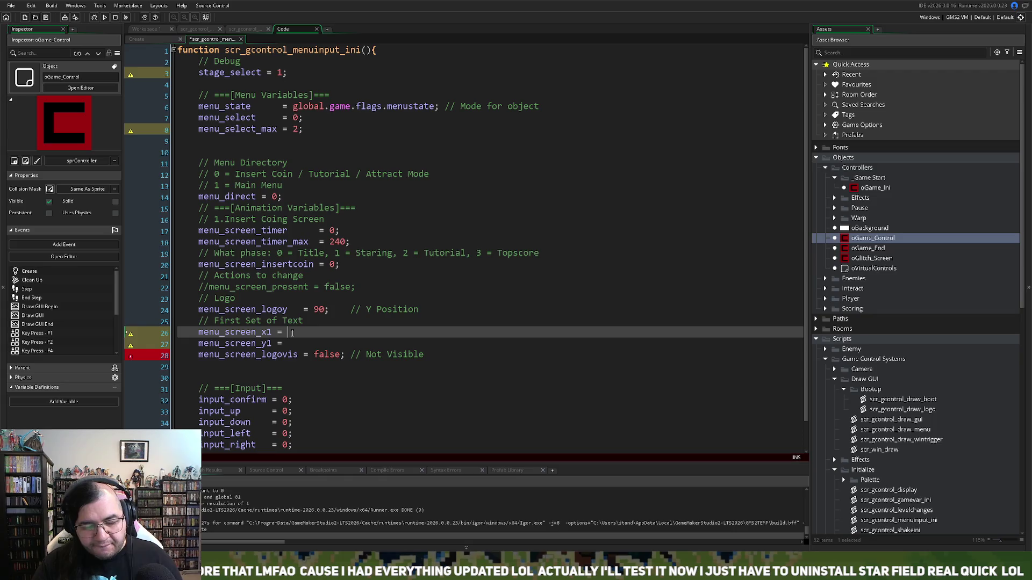
pyautogui.write('0;')
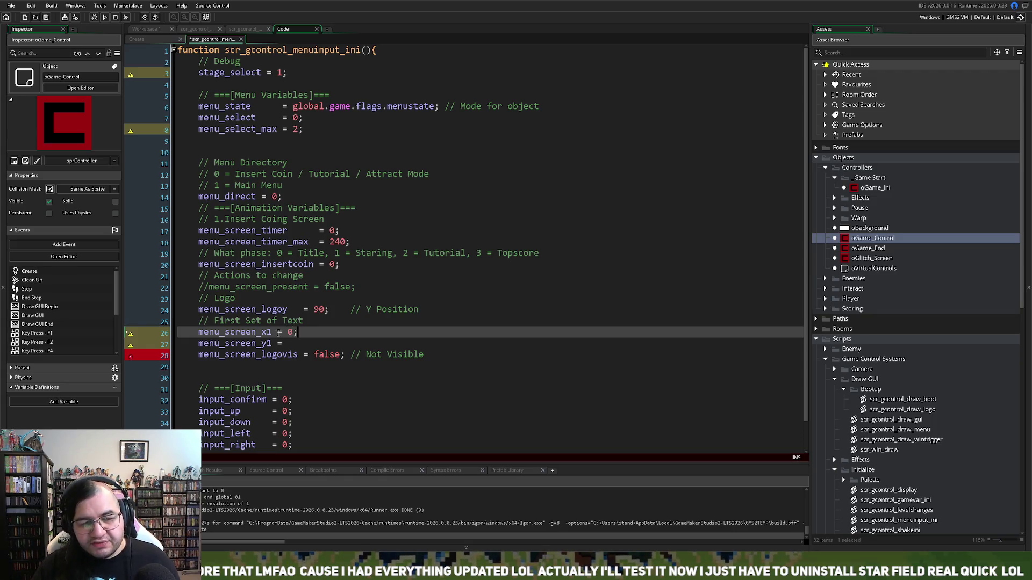
pyautogui.click(310, 345)
pyautogui.write('-')
pyautogui.press('BackSpace')
pyautogui.write('0;')
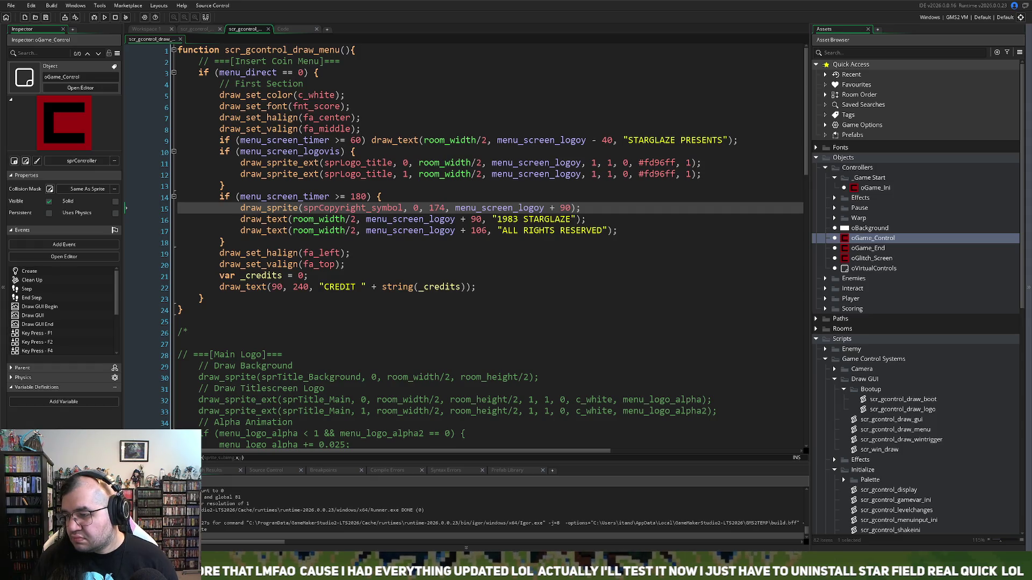
# Step: Build and run the game with F5 to watch the insert-coin title screen
pyautogui.press('F5')
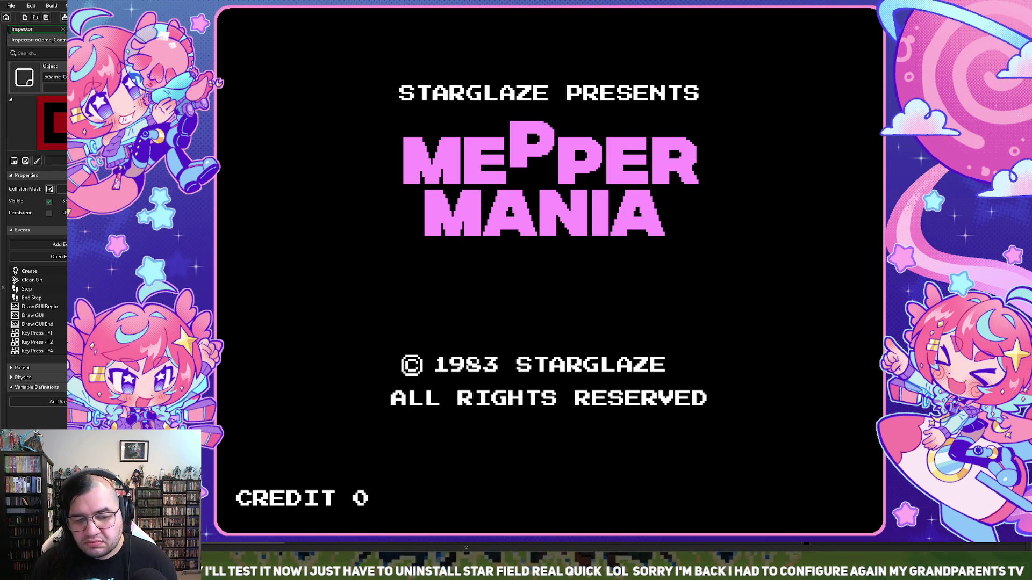
# Step: Close the running game with Escape to return to the scr_gcontrol_draw_menu code
pyautogui.press('Escape')
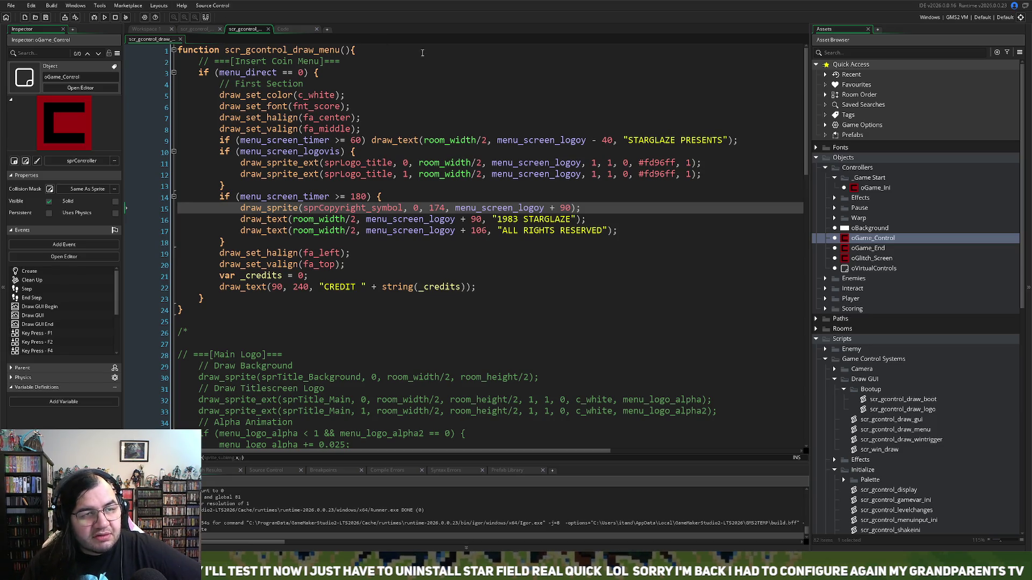
# Step: Rebuild and run the game, then bring up the Mappy attract-mode reference video
pyautogui.press('F5')
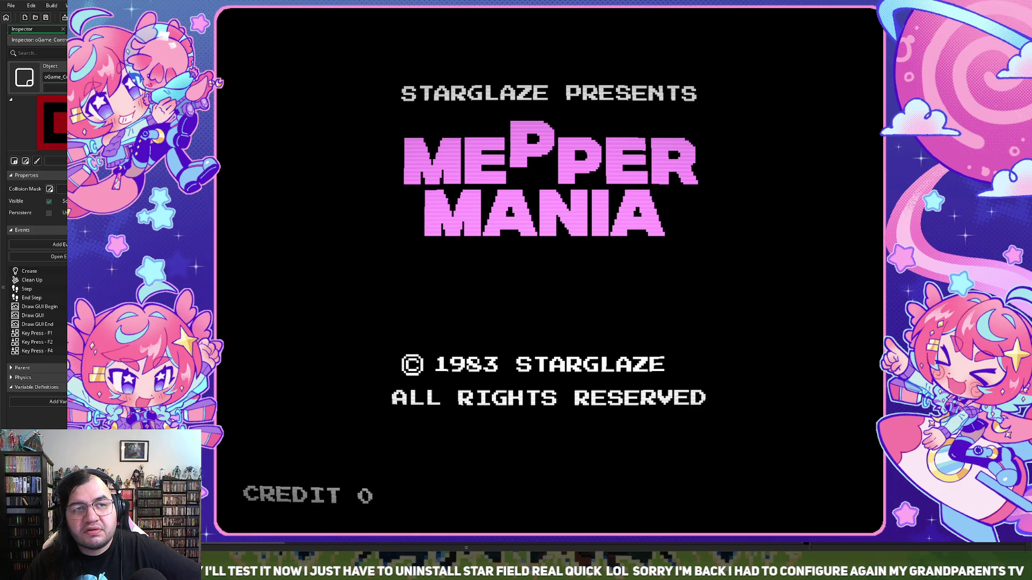
pyautogui.hotkey('alt', 'Tab')
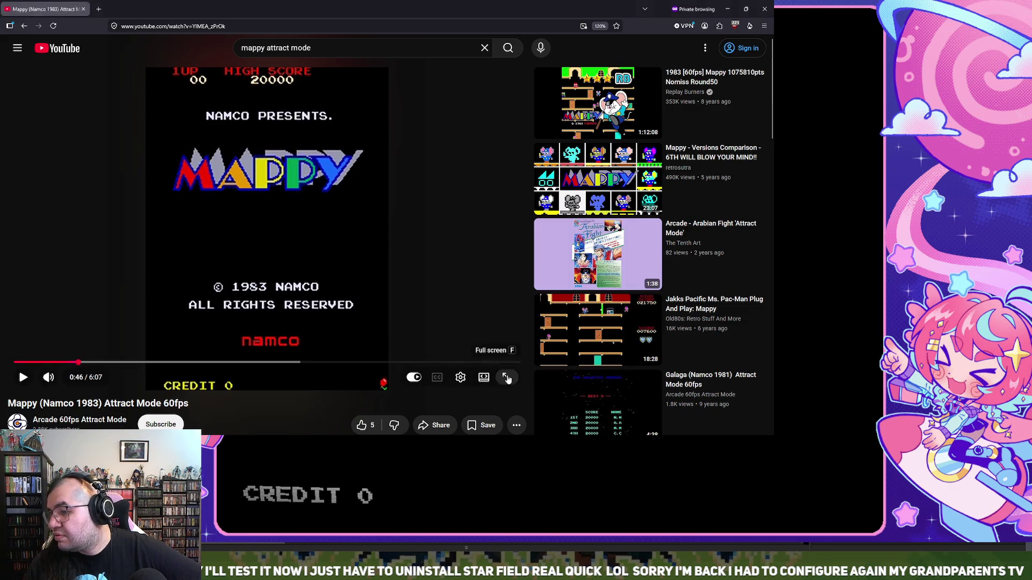
# Step: Replay the Mappy attract video full screen from the NAMCO PRESENTS title
pyautogui.click(515, 377)
pyautogui.click(325, 269)
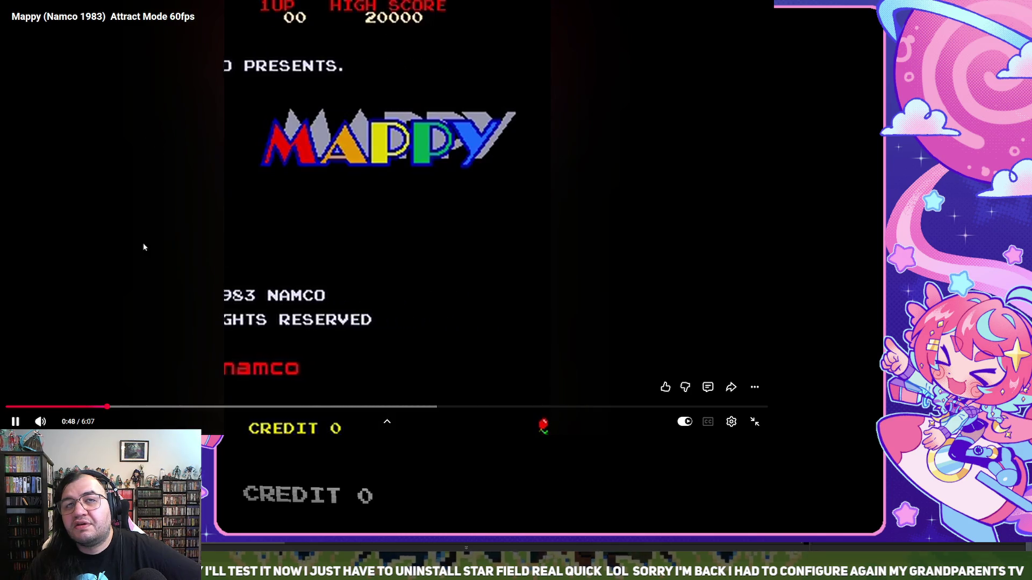
pyautogui.click(99, 407)
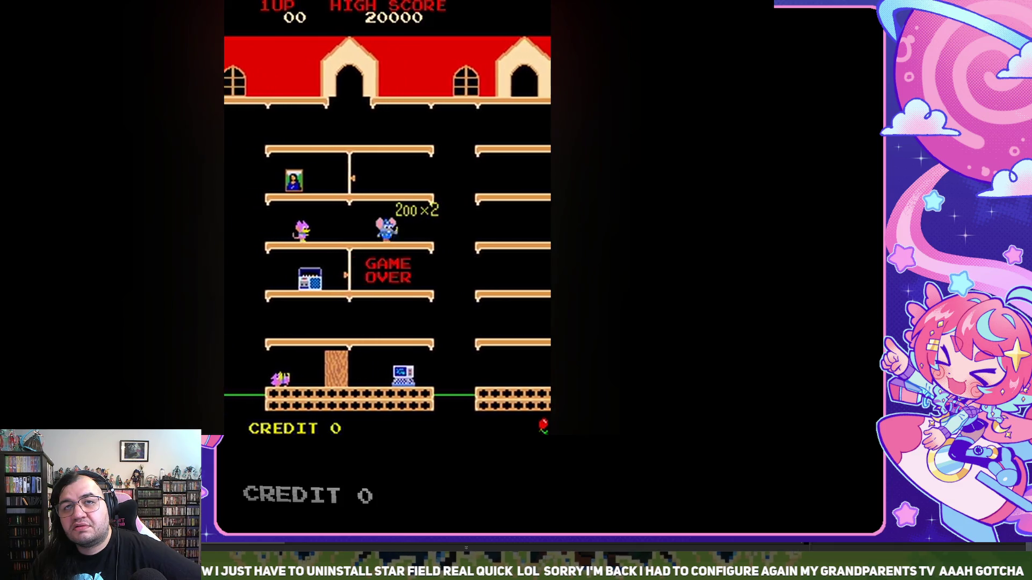
# Step: Pause the Mappy video at 1:44, exit full screen, and return to the game
pyautogui.moveTo(289, 432)
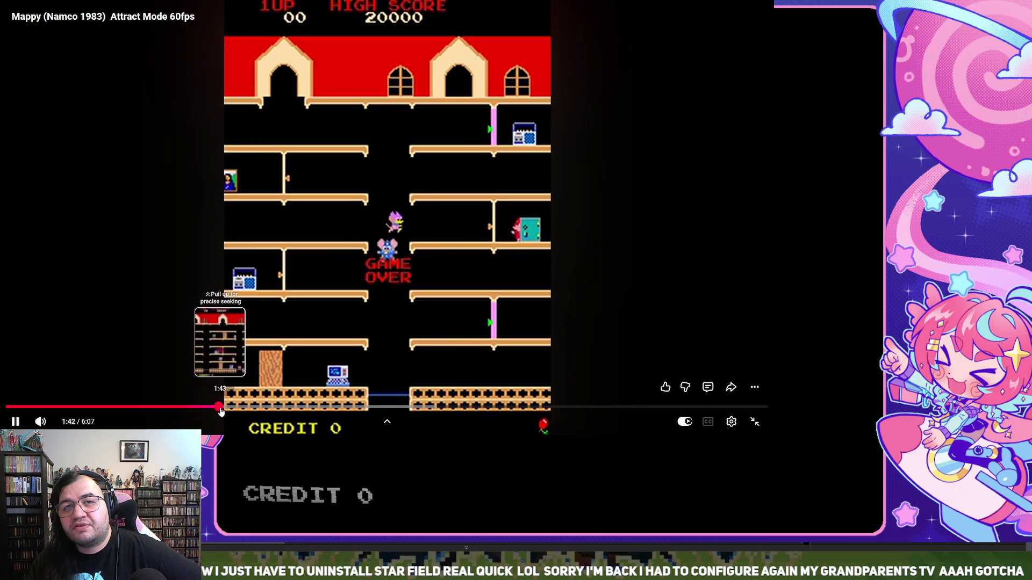
pyautogui.press('space')
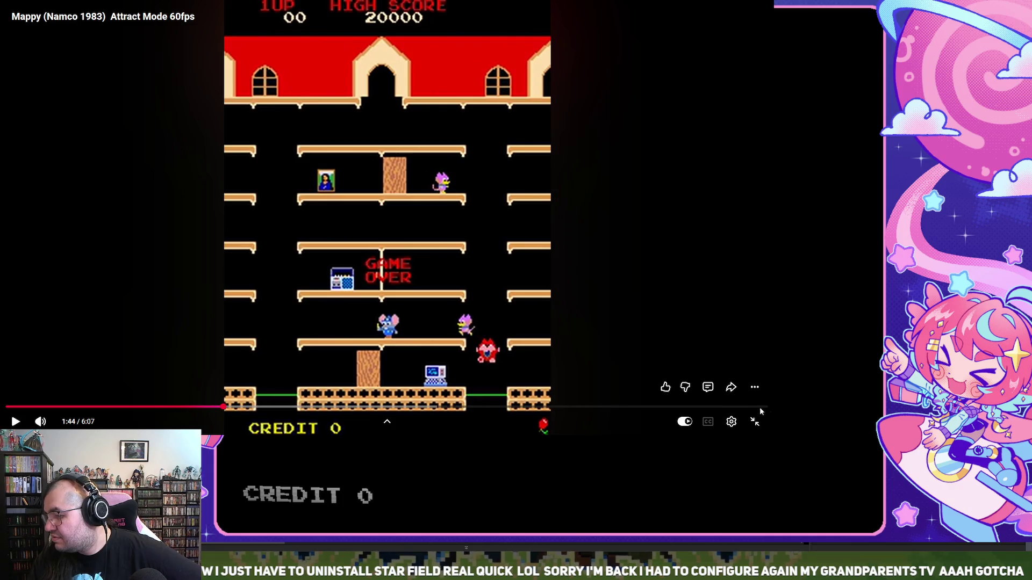
pyautogui.click(756, 422)
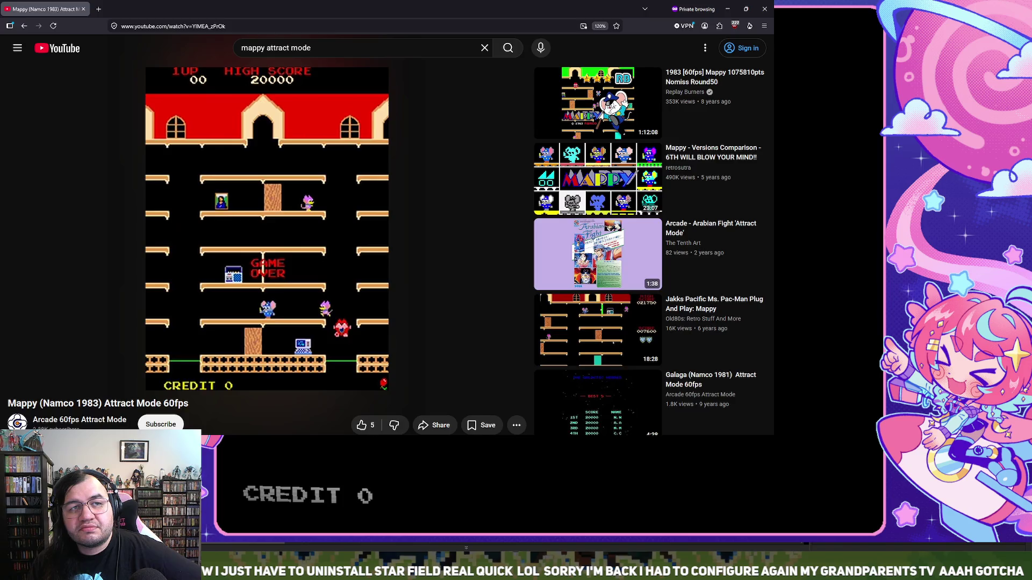
pyautogui.hotkey('alt', 'Tab')
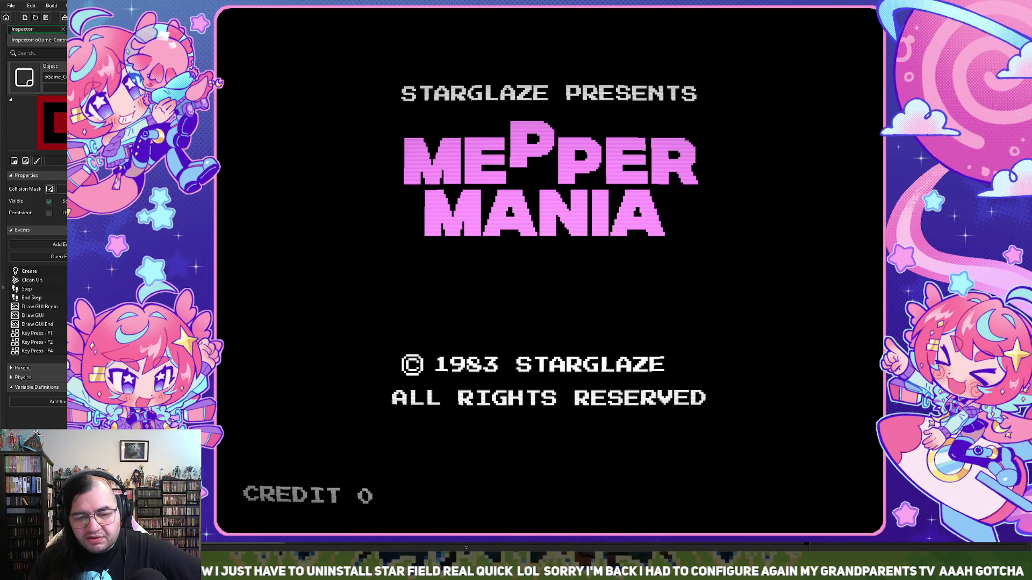
# Step: Close the running Mepper Mania test game with Escape
pyautogui.press('Escape')
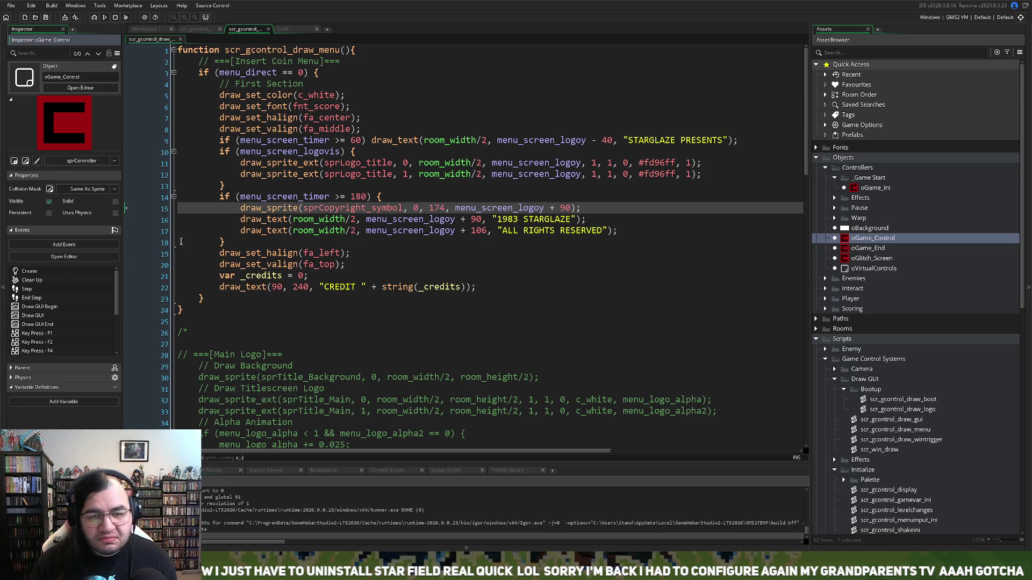
# Step: Close the scr_gcontrol_mainmenu tab, open scr_gcontrol_menuinput_ini, and run the game again
pyautogui.click(283, 29)
pyautogui.click(200, 30)
pyautogui.middleClick(202, 31)
pyautogui.click(235, 29)
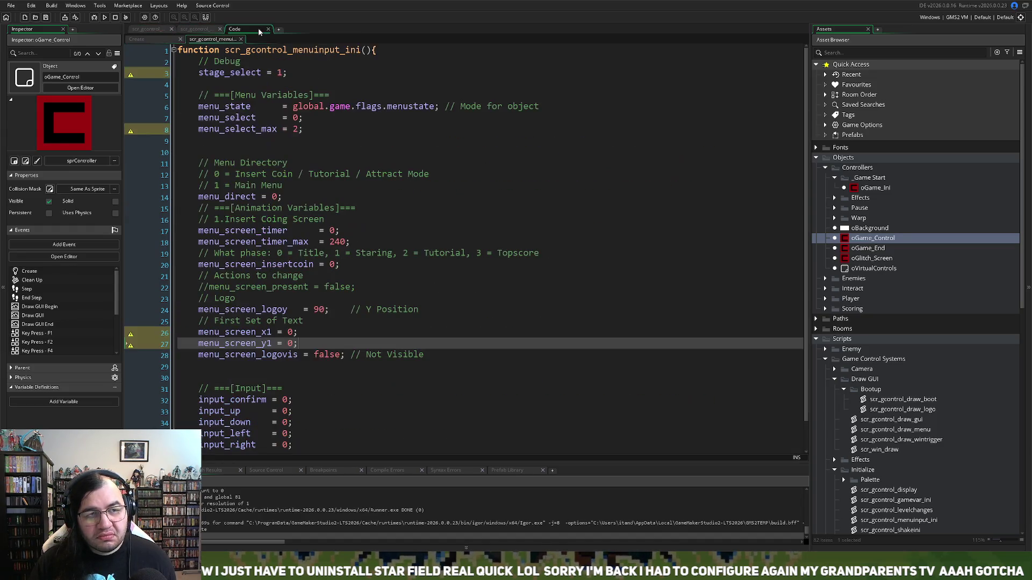
pyautogui.click(105, 18)
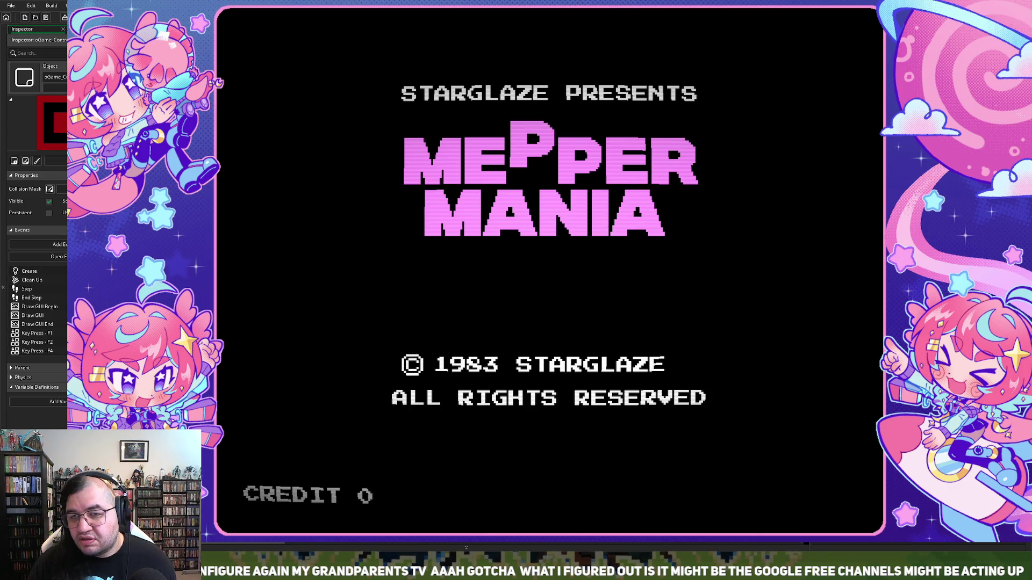
# Step: Close the test run to get back to the scr_gcontrol_menuinput_ini script
pyautogui.press('Escape')
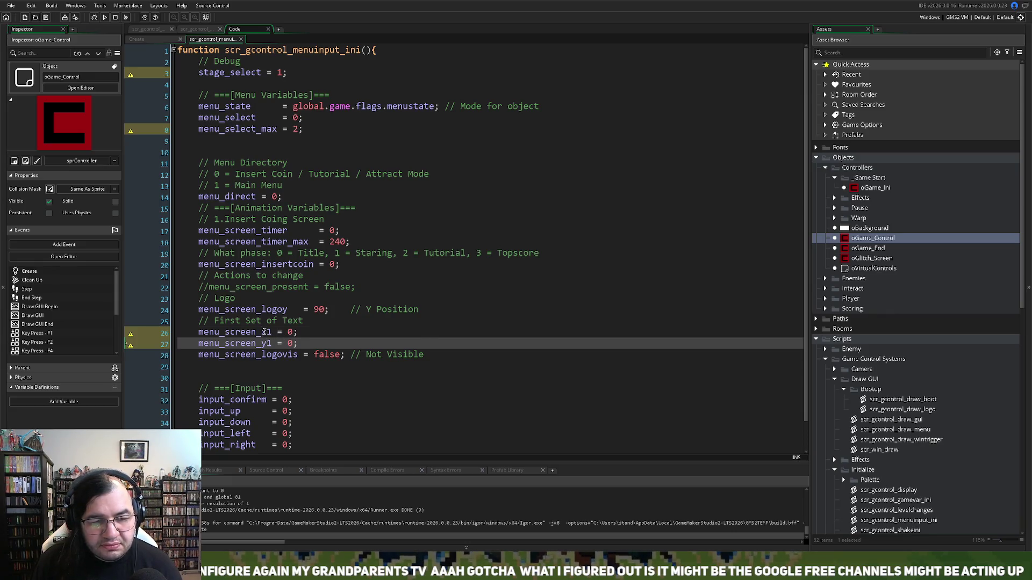
# Step: Dock scr_gcontrol_draw_menu into the same code window as scr_gcontrol_menuinput_ini
pyautogui.doubleClick(263, 334)
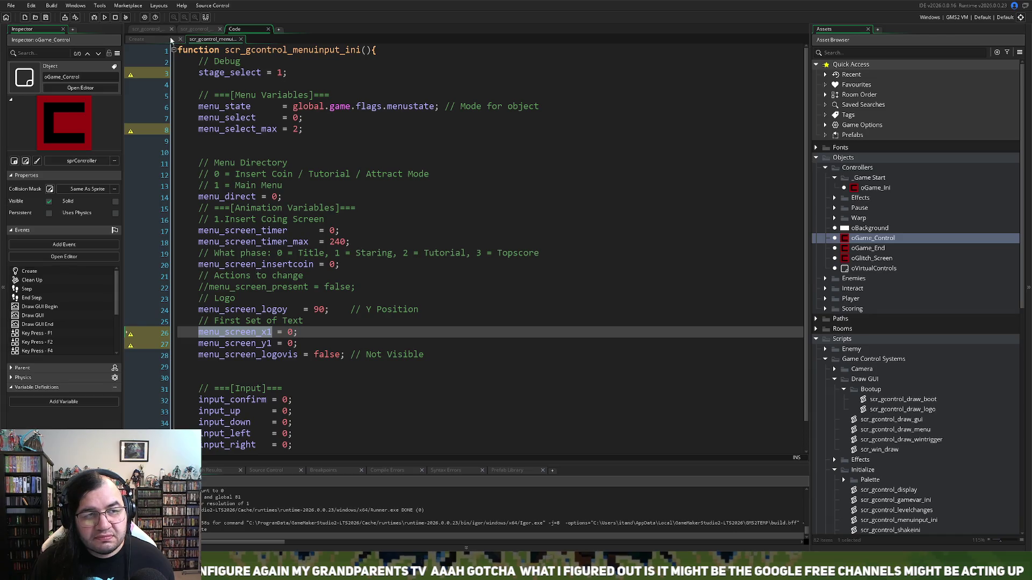
pyautogui.click(236, 30)
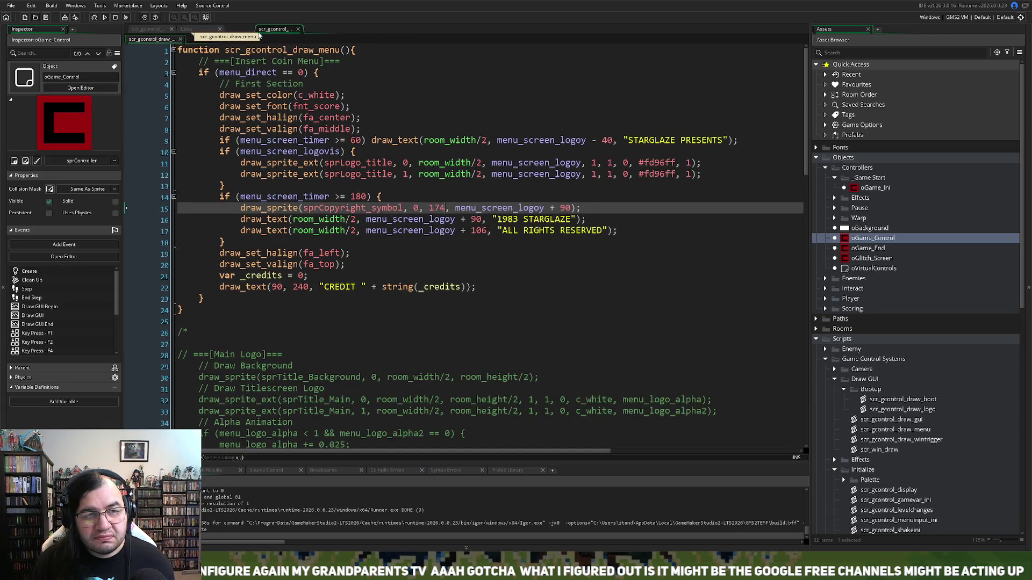
pyautogui.click(200, 29)
pyautogui.moveTo(201, 28); pyautogui.dragTo(200, 28)
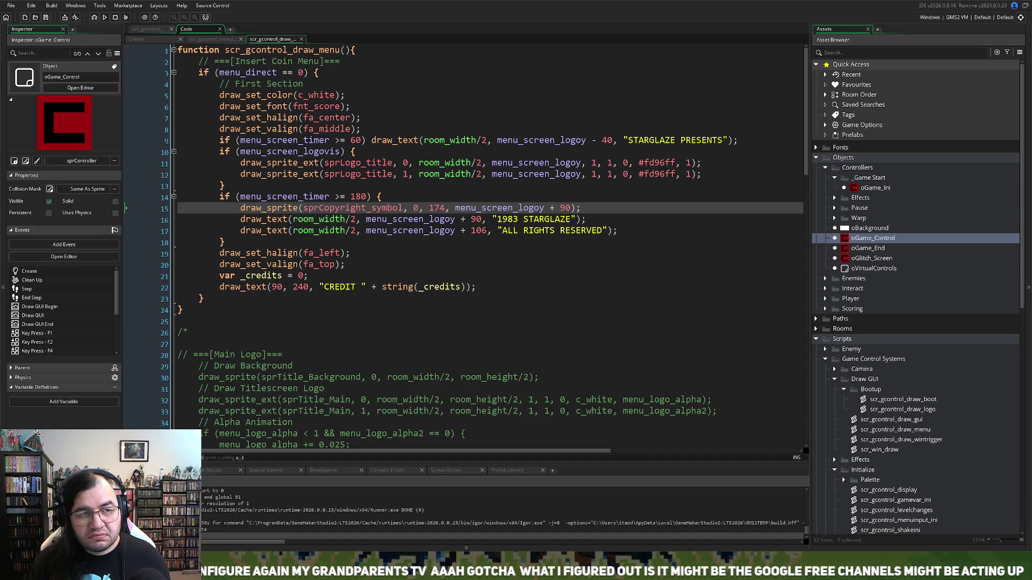
pyautogui.click(213, 39)
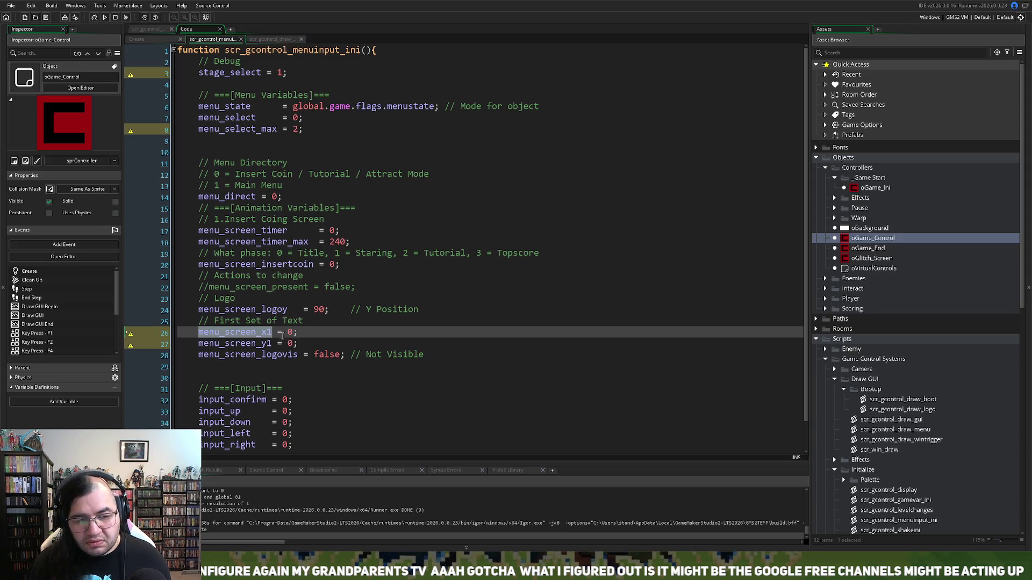
# Step: Change menu_screen_x1's starting value from 0 to room_width/2
pyautogui.doubleClick(289, 332)
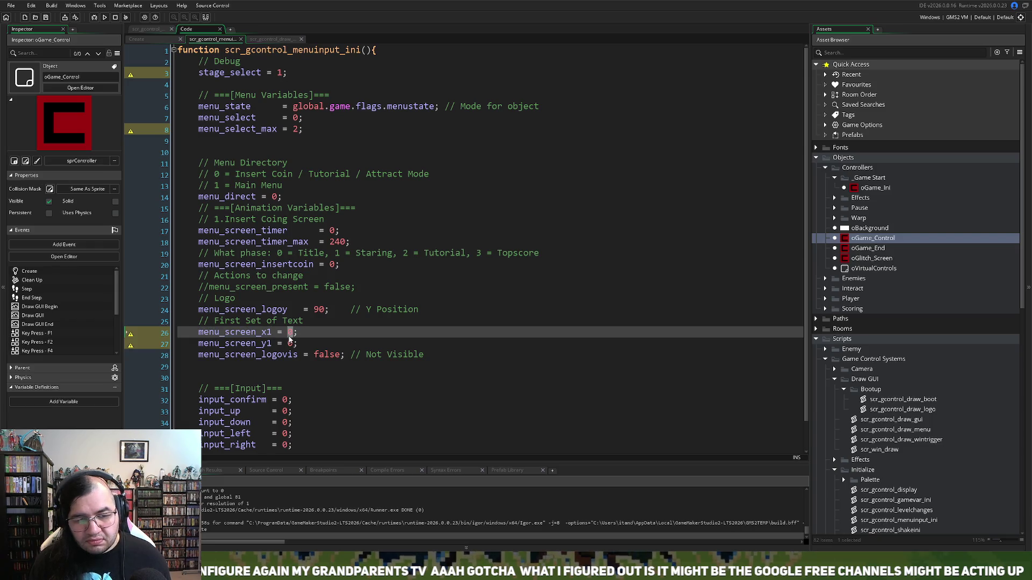
pyautogui.write('r')
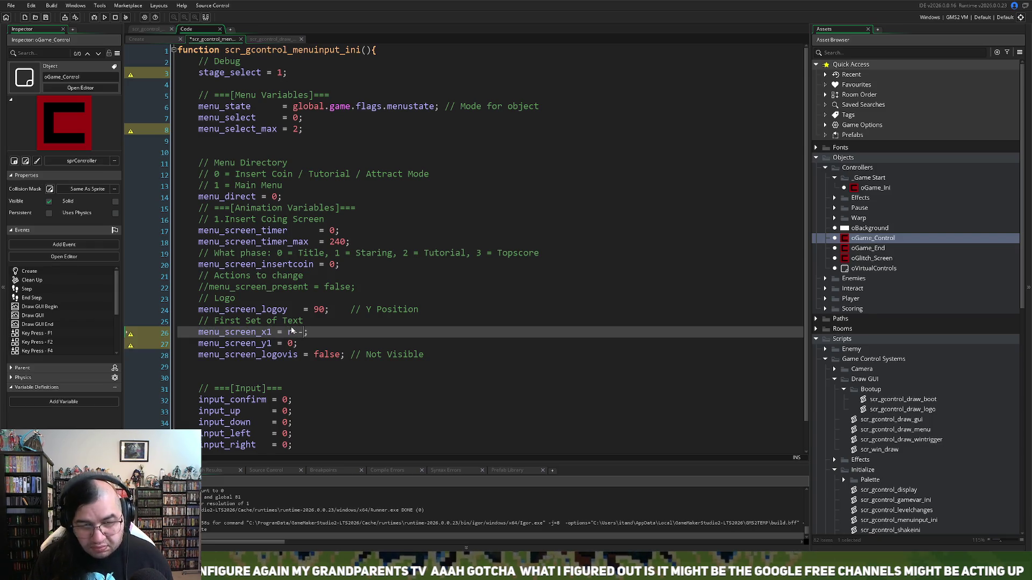
pyautogui.write('oom_wi')
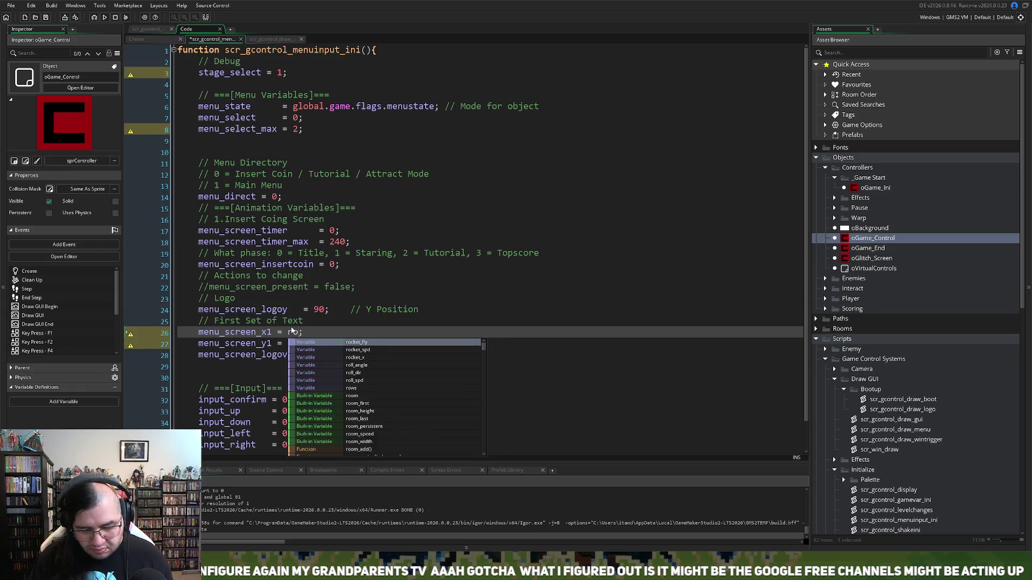
pyautogui.press('Return')
pyautogui.write('/2')
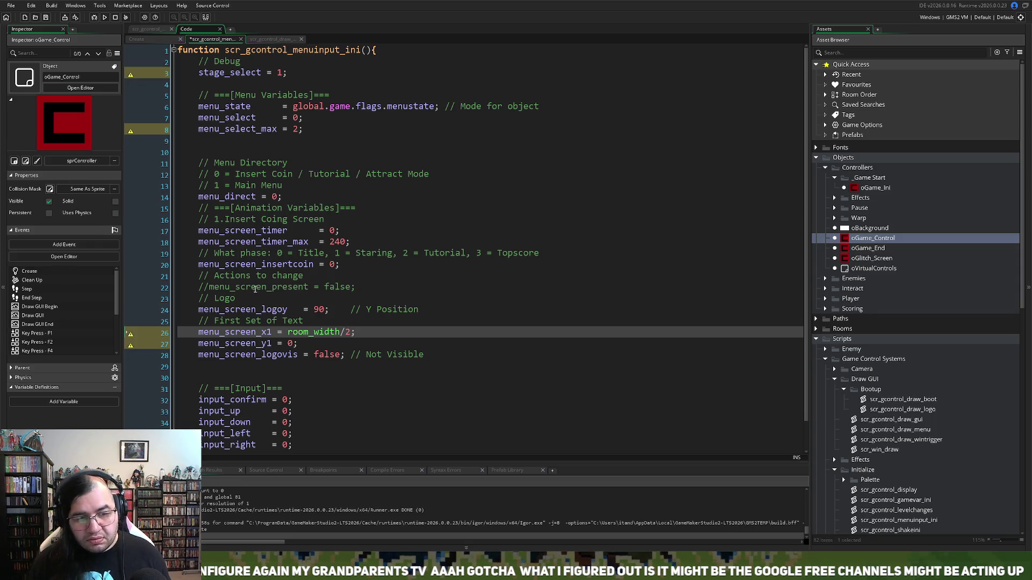
pyautogui.click(264, 40)
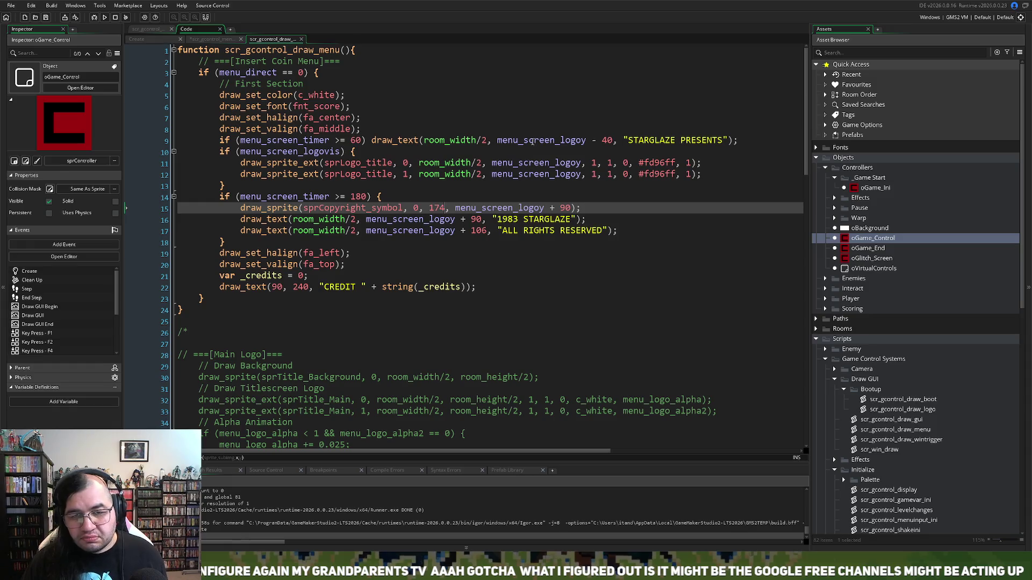
# Step: Set menu_screen_y1 to menu_screen_logoy and copy the menu_screen_x1 name
pyautogui.click(207, 40)
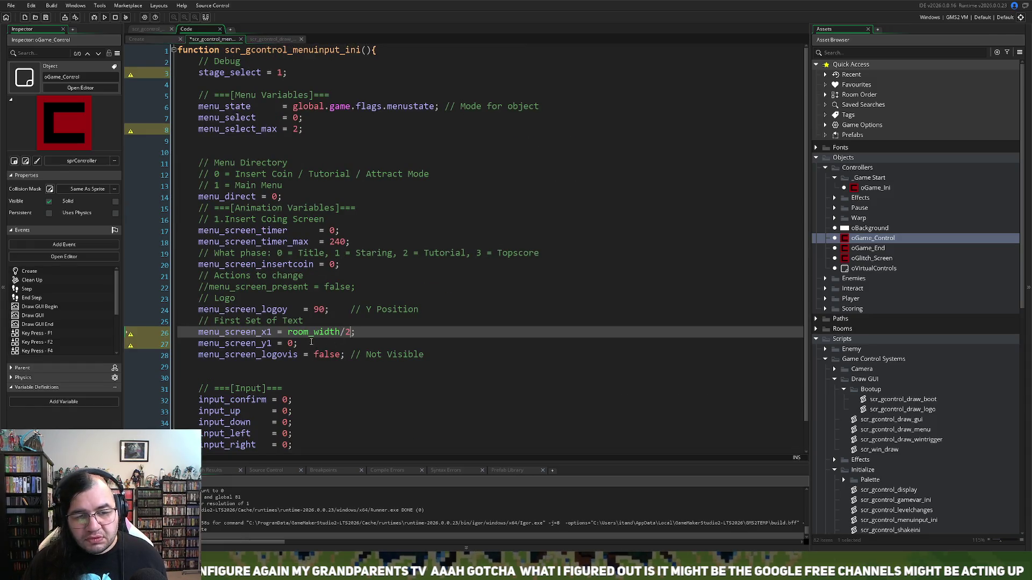
pyautogui.click(281, 311)
pyautogui.doubleClick(280, 310)
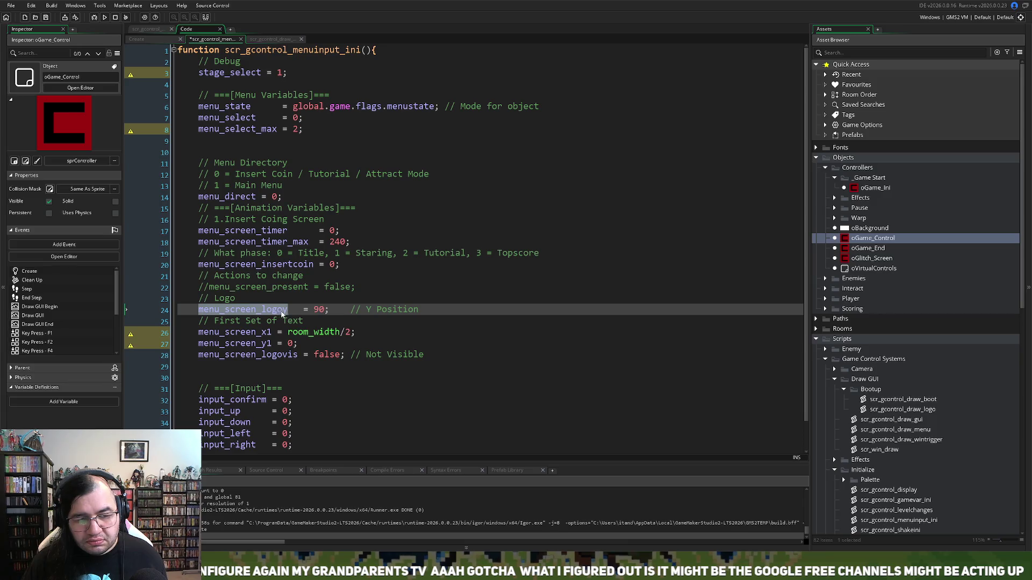
pyautogui.hotkey('ctrl', 'c')
pyautogui.doubleClick(291, 344)
pyautogui.hotkey('ctrl', 'v')
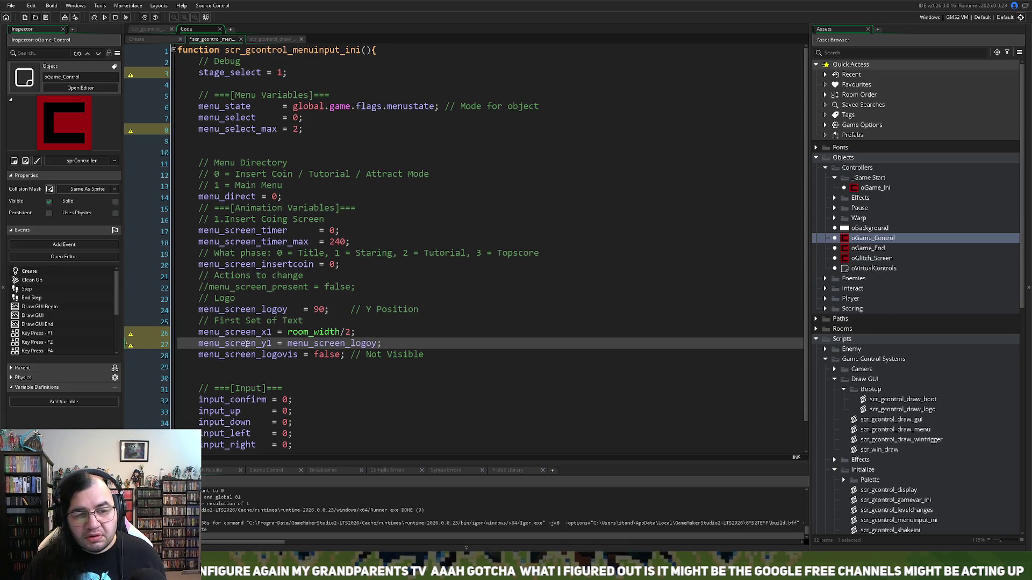
pyautogui.doubleClick(246, 344)
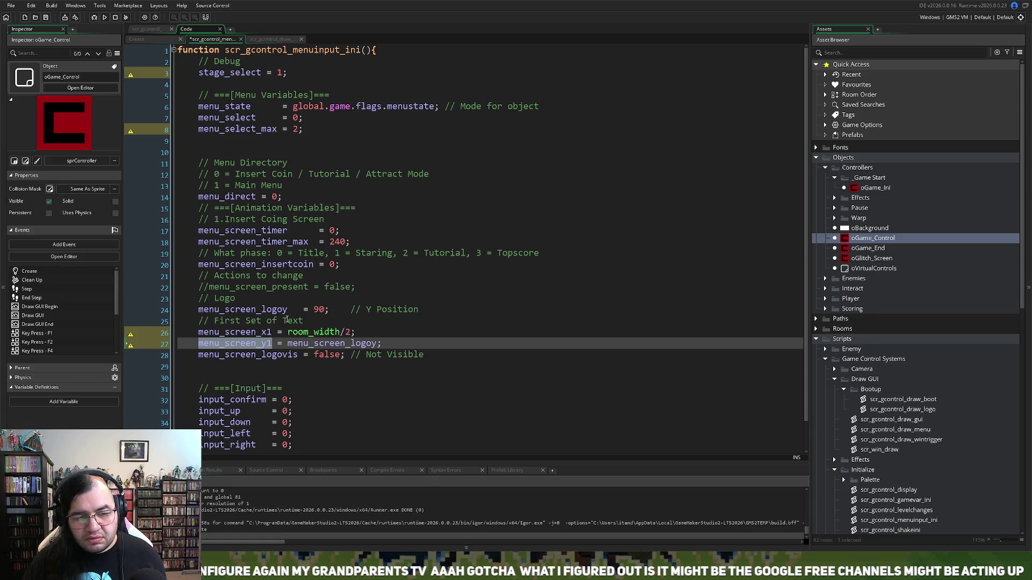
pyautogui.doubleClick(252, 333)
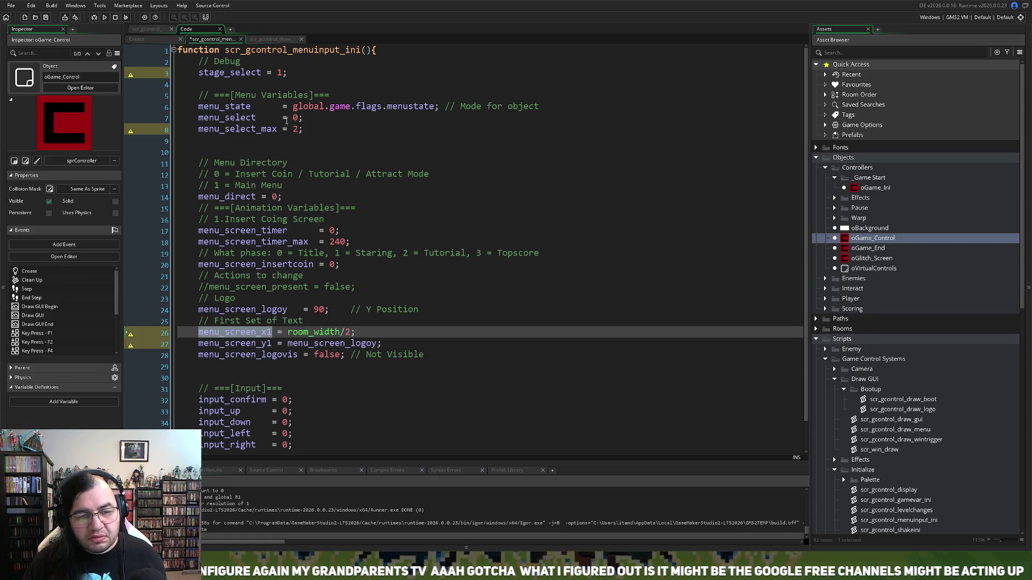
pyautogui.click(272, 40)
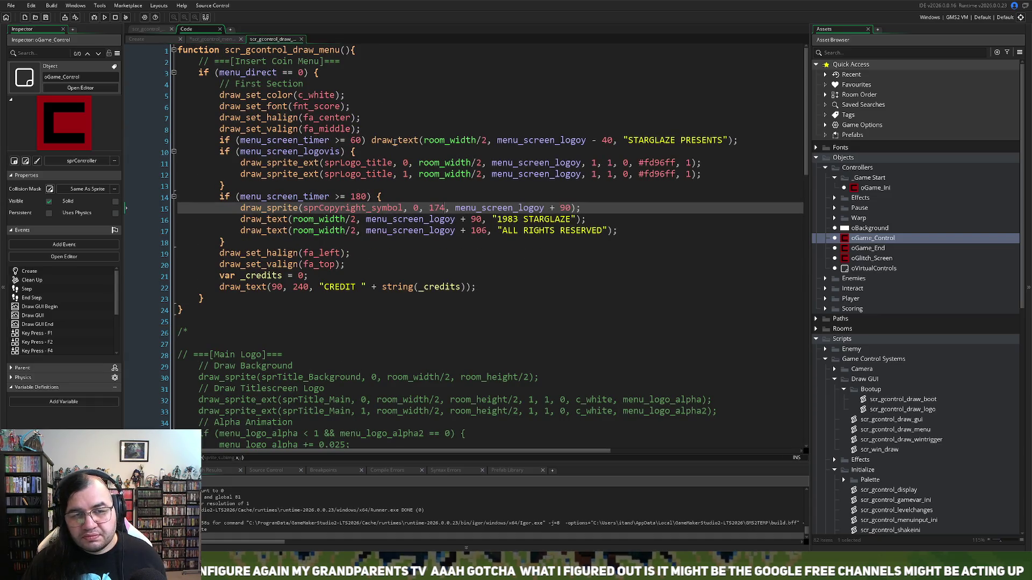
# Step: Make the STARGLAZE PRESENTS text use menu_screen_x1 as its x position
pyautogui.moveTo(488, 141); pyautogui.dragTo(424, 140)
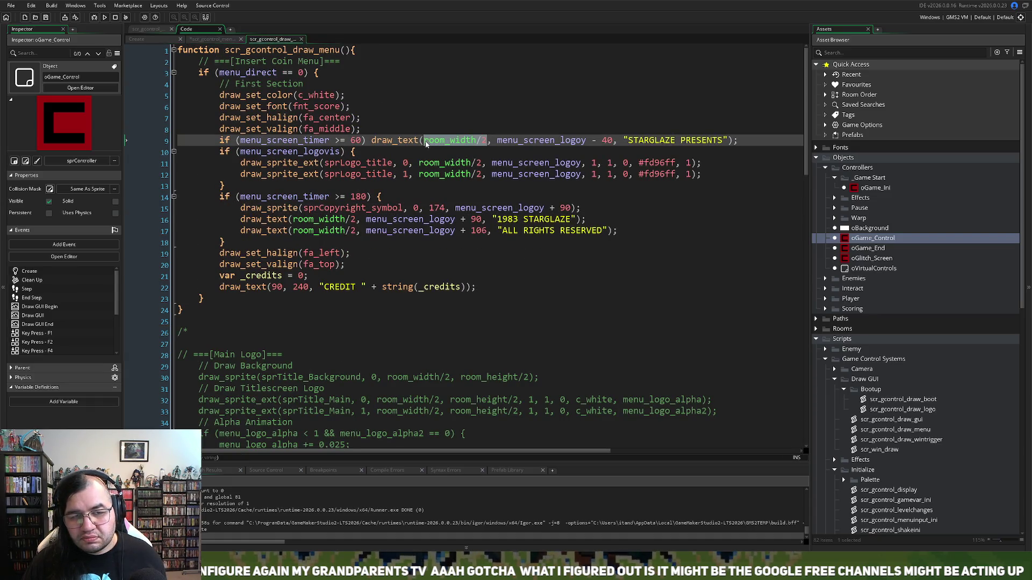
pyautogui.hotkey('ctrl', 'v')
pyautogui.moveTo(481, 163); pyautogui.dragTo(420, 168)
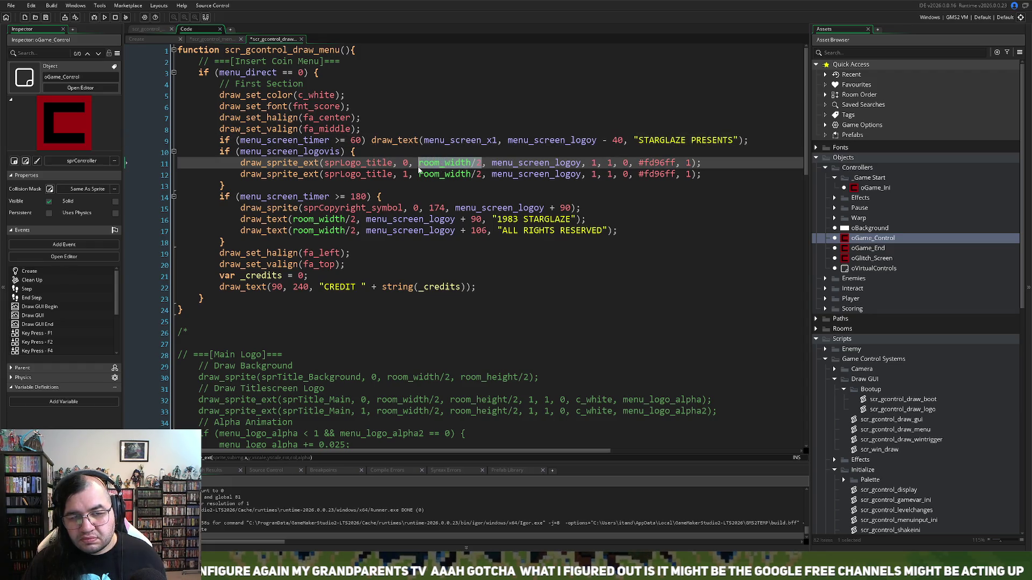
pyautogui.click(427, 170)
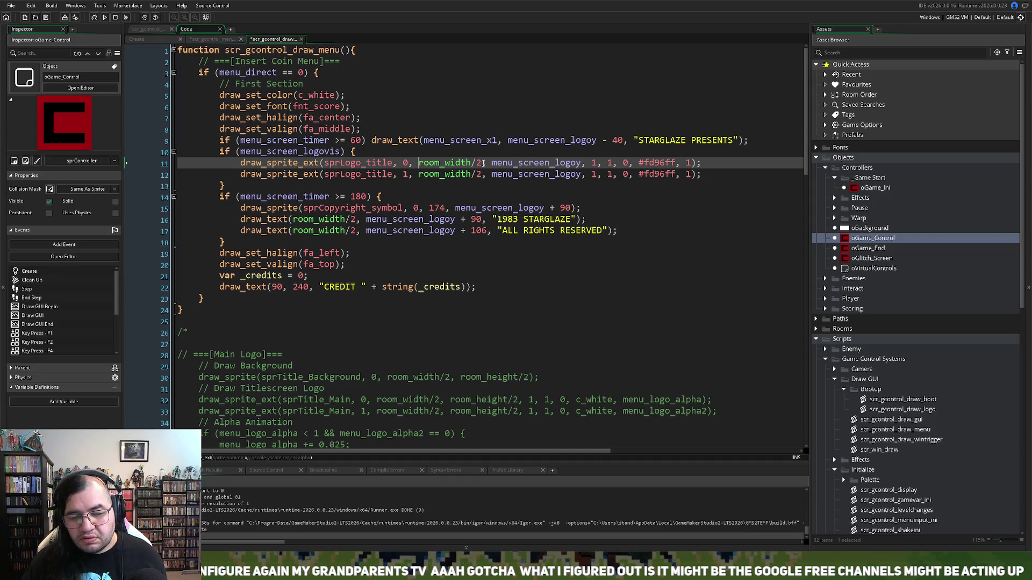
# Step: Duplicate the logo Y assignment line, tidy its spacing, and add 'position' to the Logo comment
pyautogui.click(212, 39)
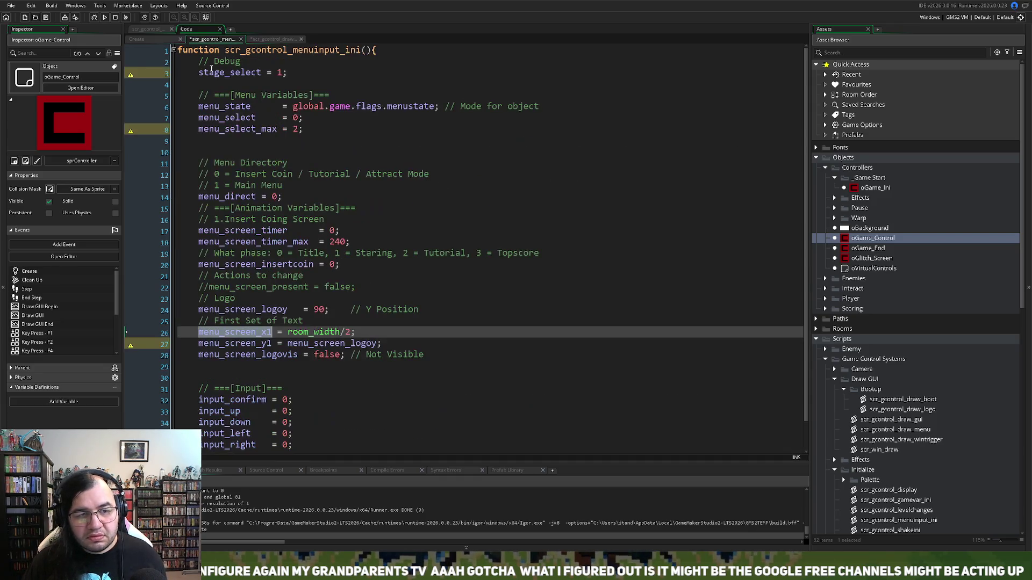
pyautogui.click(198, 309)
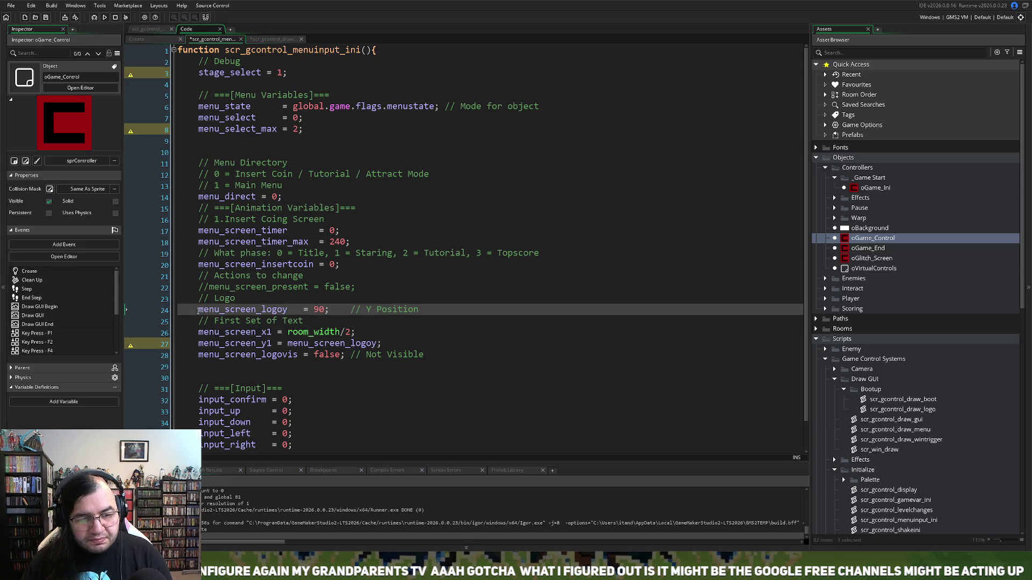
pyautogui.press('Return')
pyautogui.moveTo(335, 321); pyautogui.dragTo(198, 321)
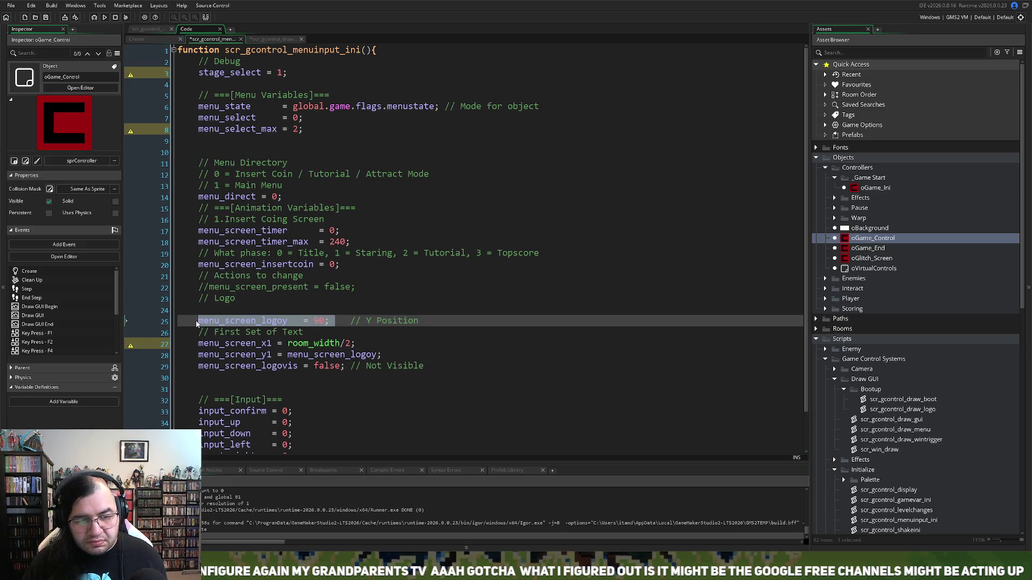
pyautogui.click(203, 321)
pyautogui.click(206, 310)
pyautogui.hotkey('ctrl', 'v')
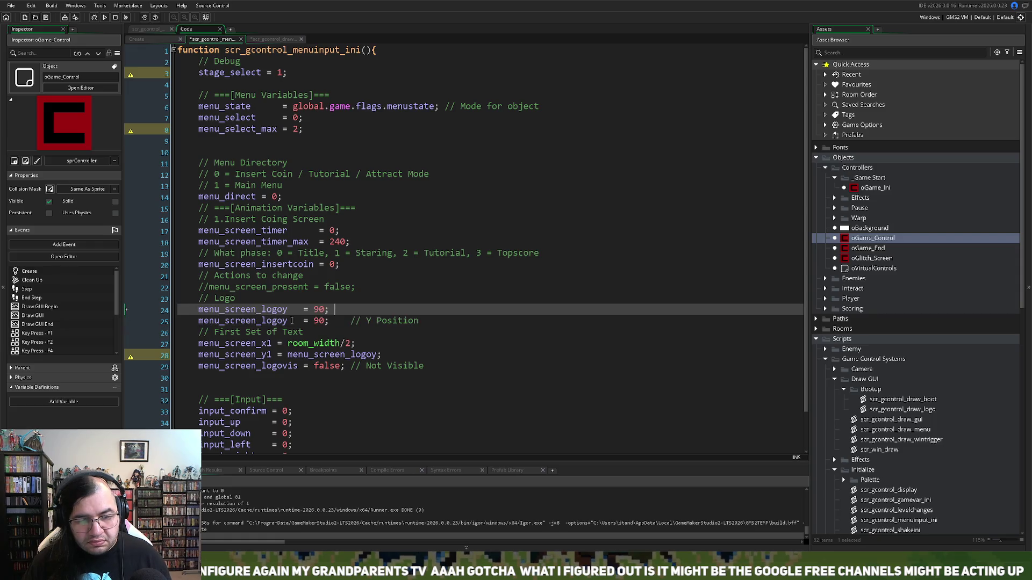
pyautogui.click(304, 321)
pyautogui.press('BackSpace')
pyautogui.press('BackSpace')
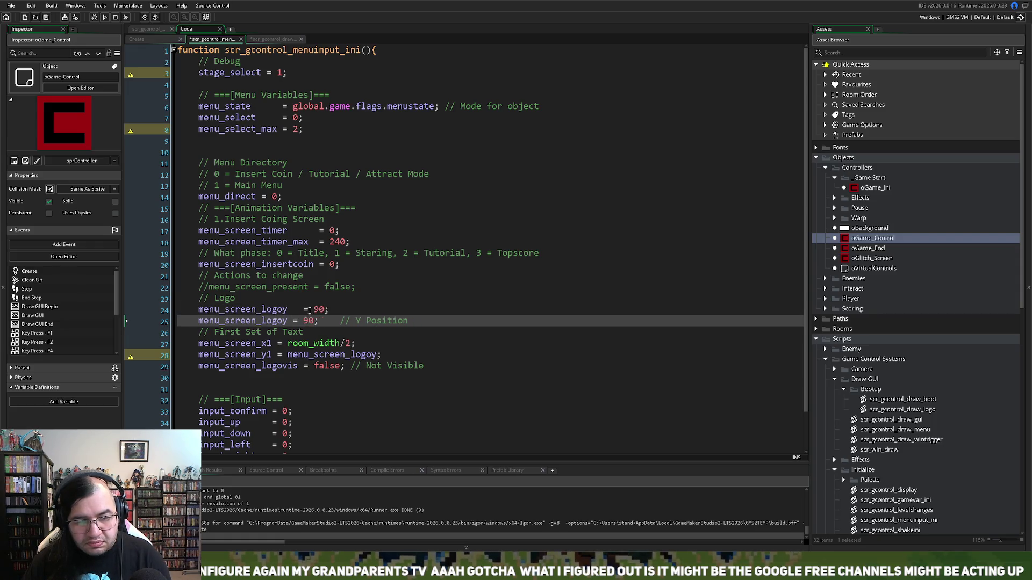
pyautogui.click(303, 310)
pyautogui.press('BackSpace')
pyautogui.press('BackSpace')
pyautogui.click(272, 300)
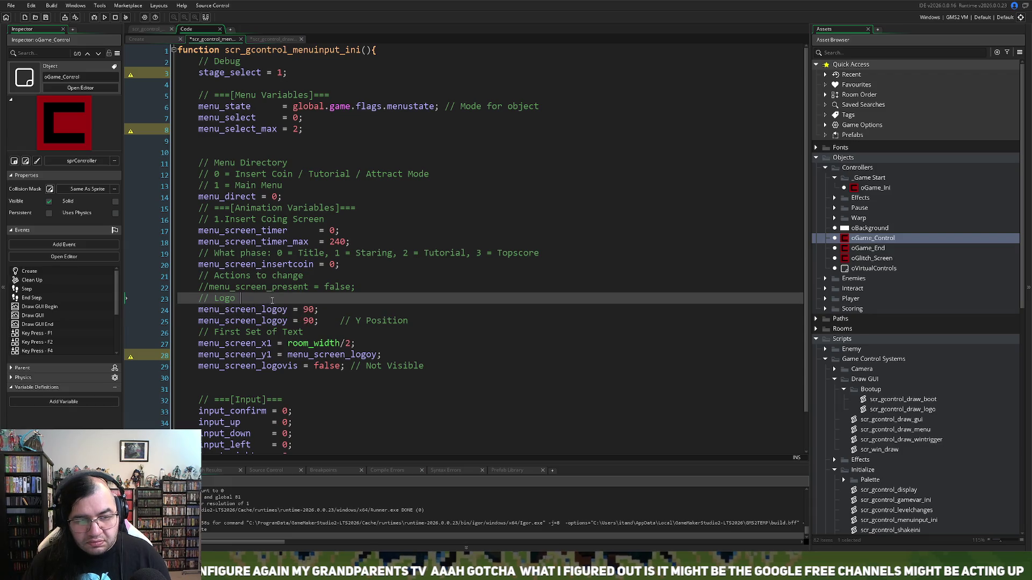
pyautogui.write('position')
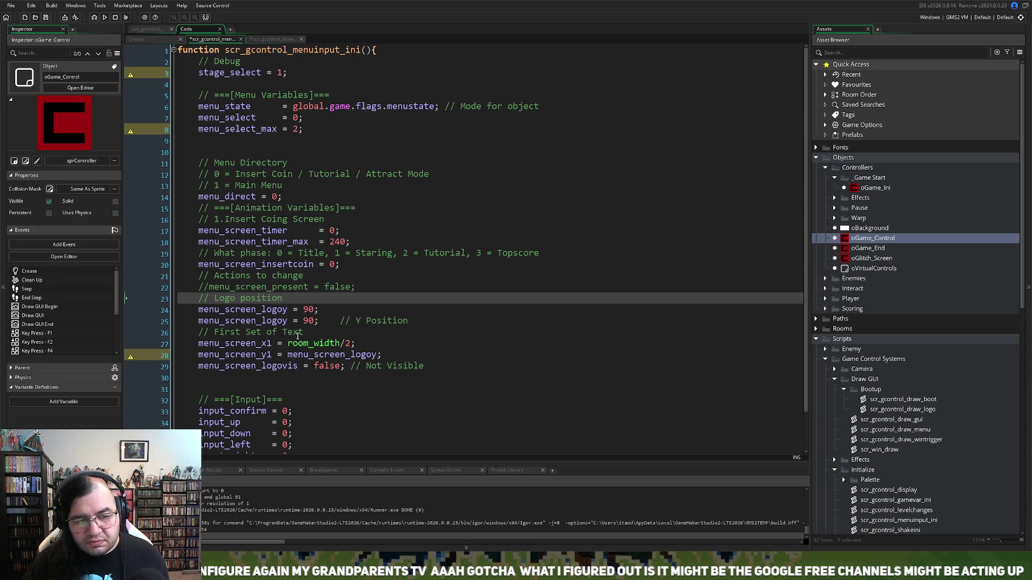
# Step: Turn the duplicated line into menu_screen_logox = room_width/2
pyautogui.doubleClick(322, 345)
pyautogui.moveTo(352, 345); pyautogui.dragTo(292, 346)
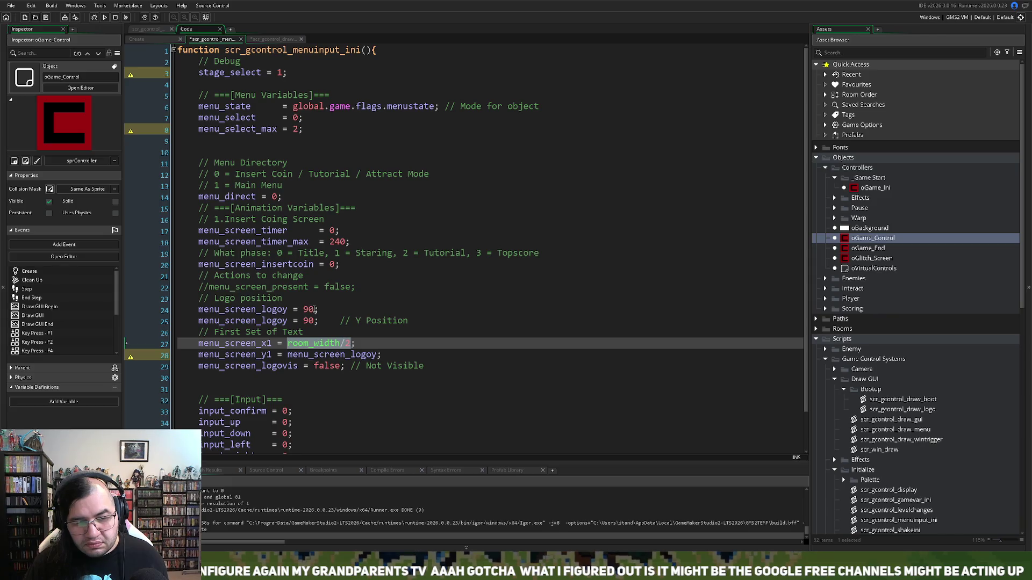
pyautogui.doubleClick(306, 311)
pyautogui.hotkey('ctrl', 'v')
pyautogui.click(288, 310)
pyautogui.press('BackSpace')
pyautogui.write('x')
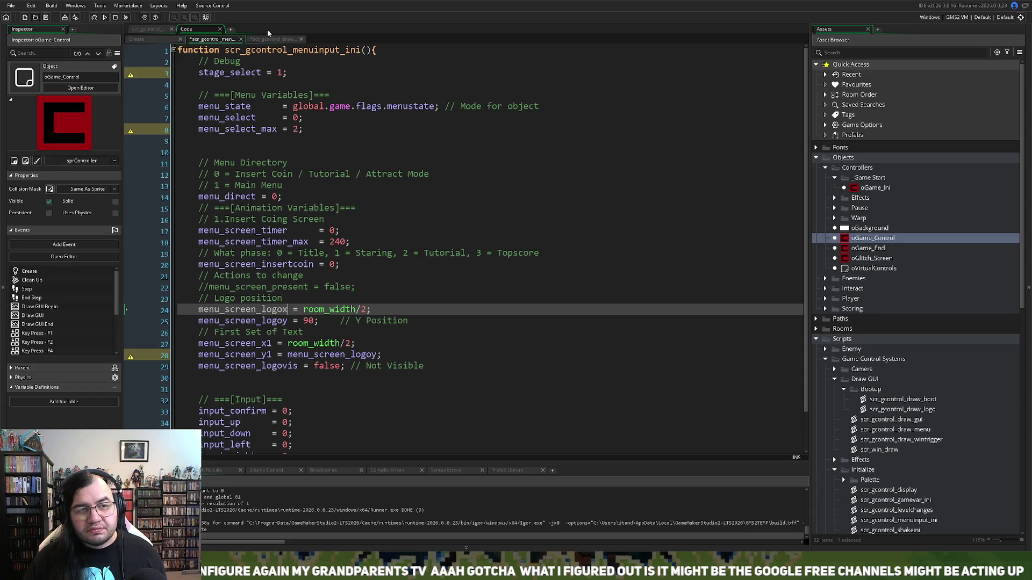
# Step: Replace room_width/2 with menu_screen_logox in both logo draw_sprite_ext calls
pyautogui.click(263, 40)
pyautogui.moveTo(482, 163); pyautogui.dragTo(419, 163)
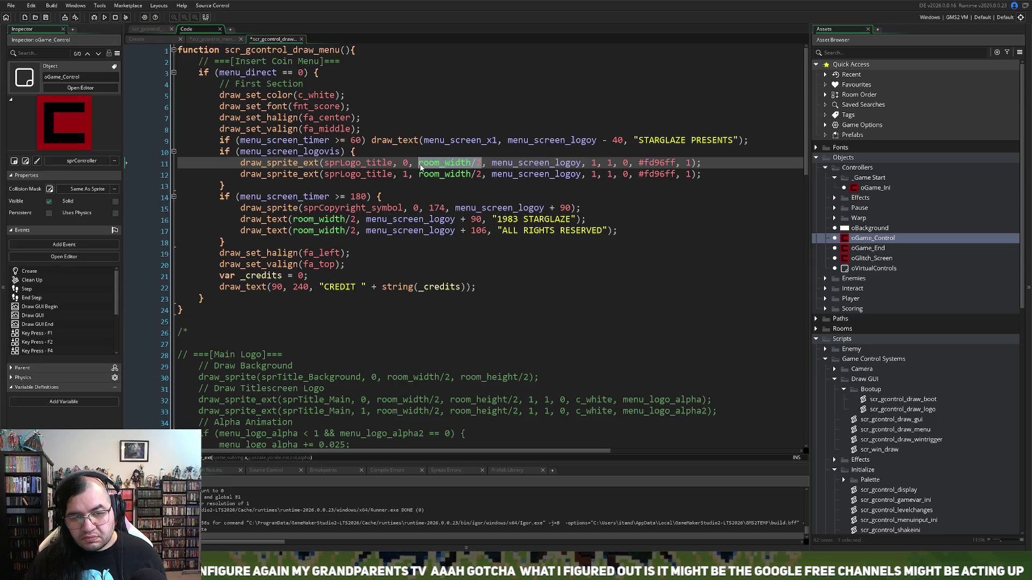
pyautogui.hotkey('ctrl', 'v')
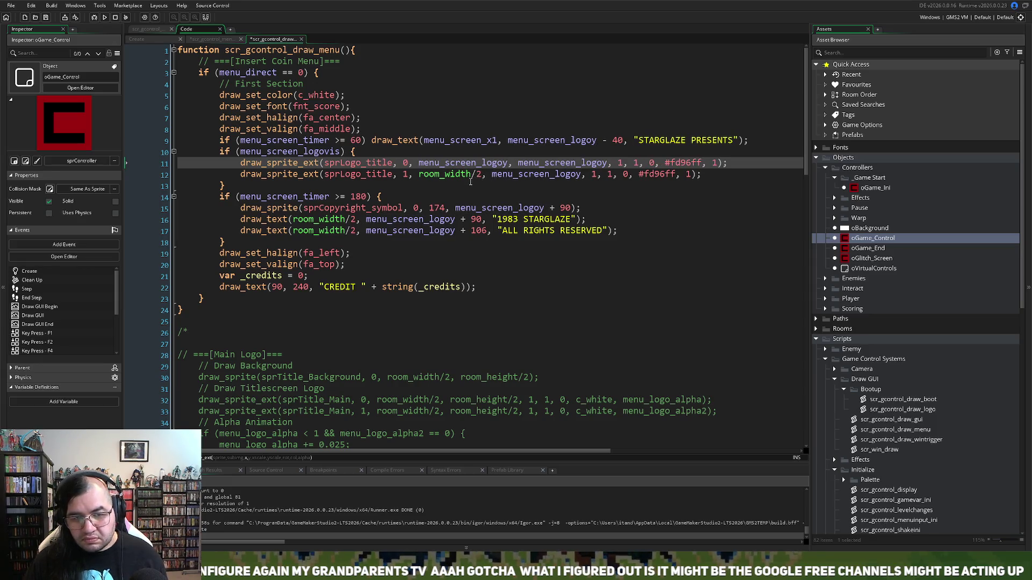
pyautogui.press('BackSpace')
pyautogui.write('x')
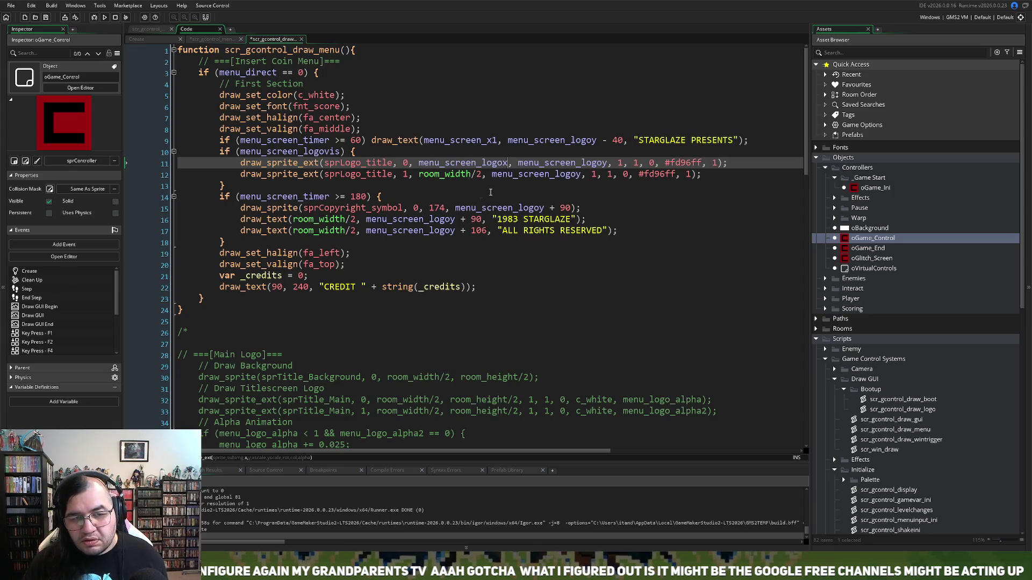
pyautogui.moveTo(508, 162); pyautogui.dragTo(422, 164)
pyautogui.hotkey('ctrl', 'c')
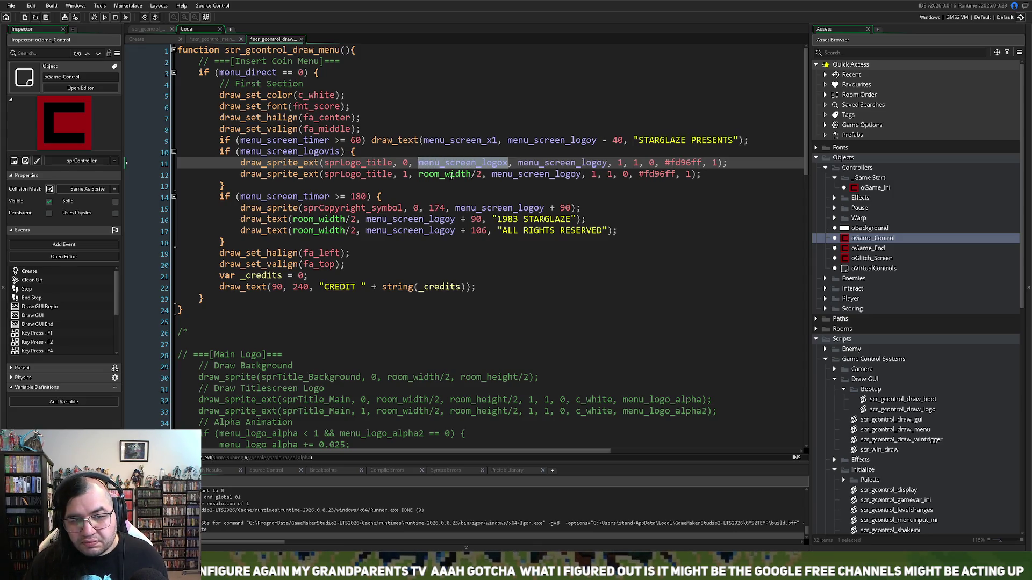
pyautogui.moveTo(482, 175); pyautogui.dragTo(419, 176)
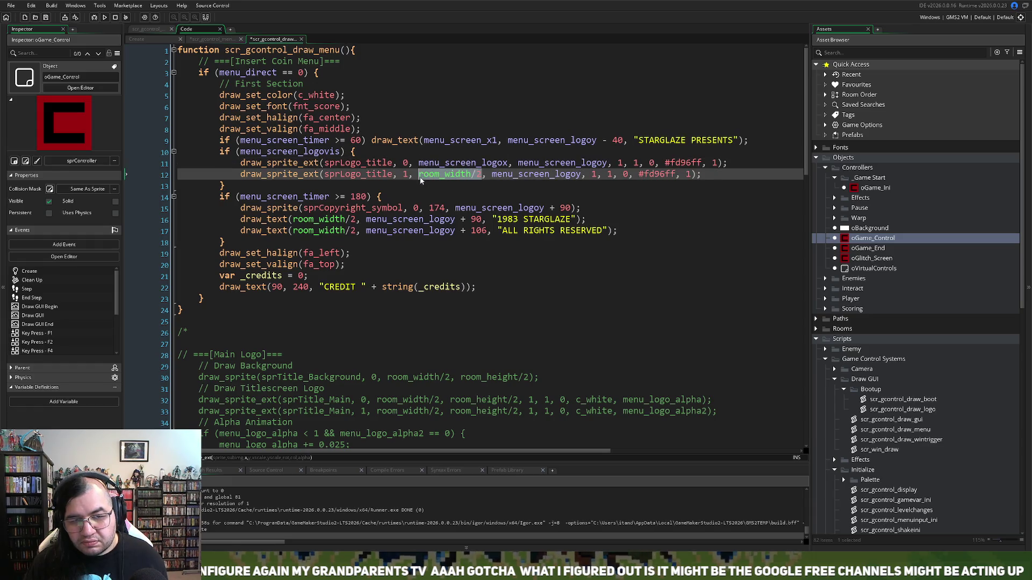
pyautogui.hotkey('ctrl', 'v')
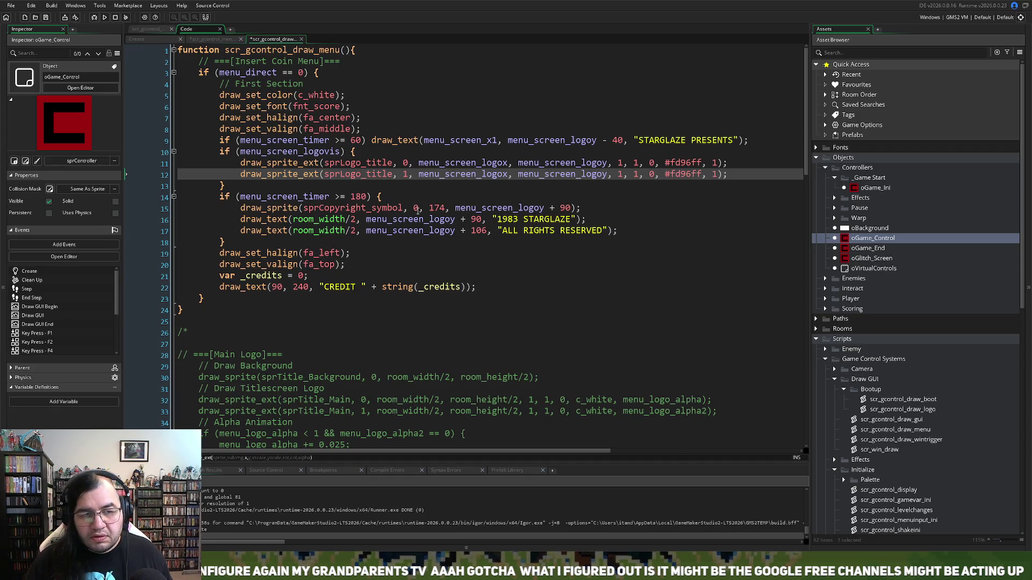
# Step: Leave a blank line between the two logo draw calls
pyautogui.click(241, 175)
pyautogui.press('Return')
pyautogui.click(245, 172)
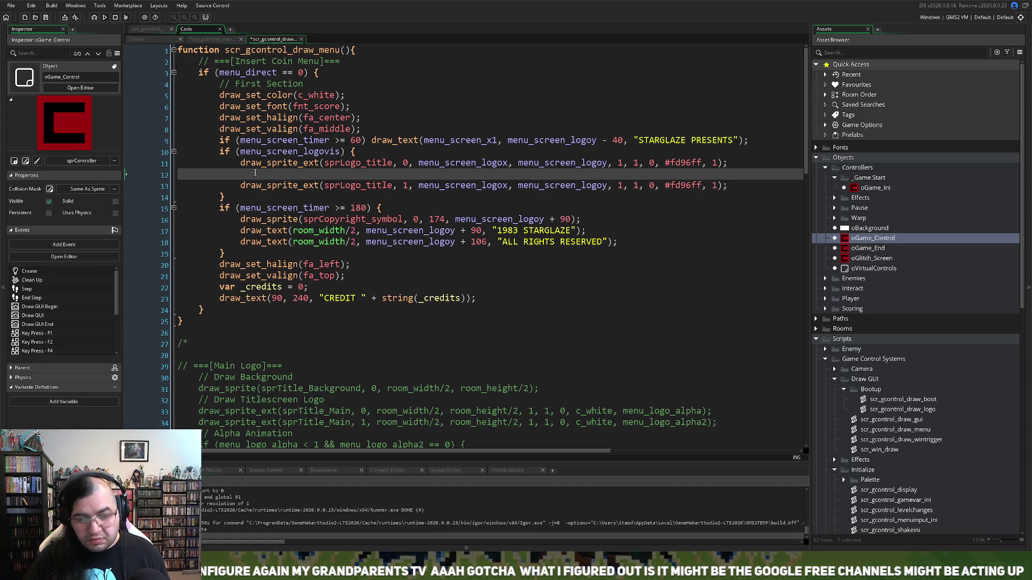
pyautogui.press('BackSpace')
pyautogui.press('BackSpace')
pyautogui.press('BackSpace')
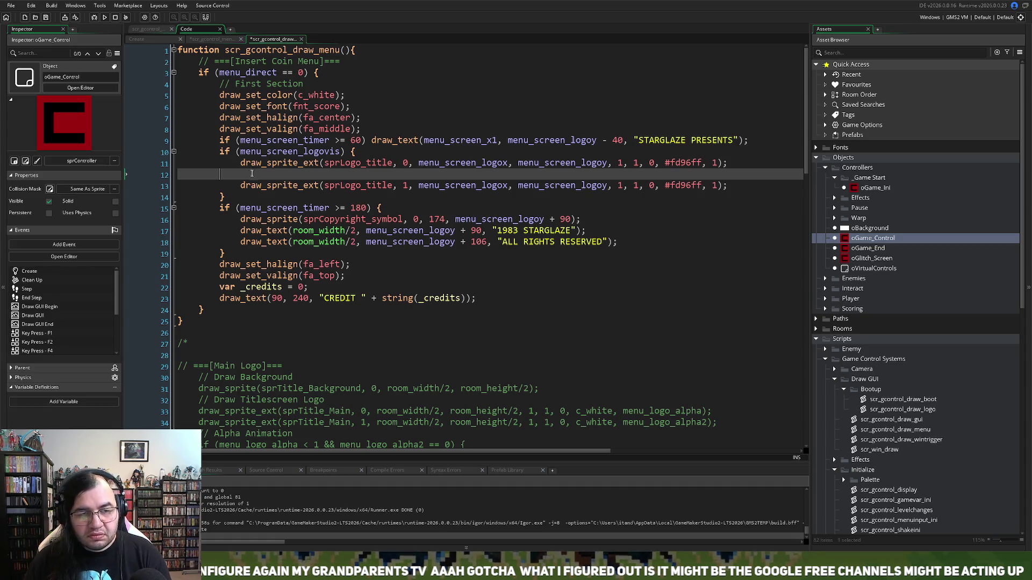
pyautogui.click(207, 40)
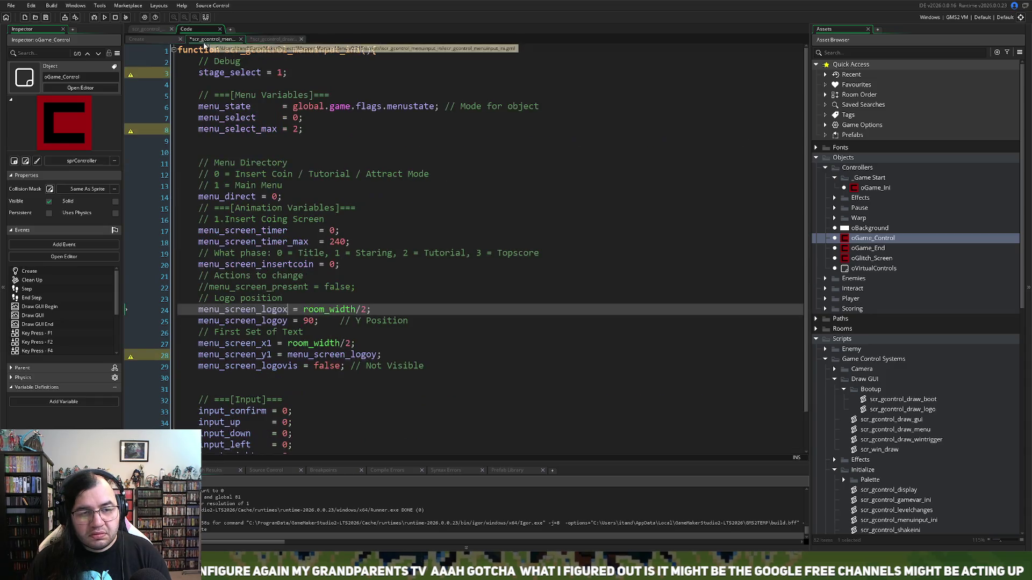
# Step: Delete the Y Position comment and add a menu_screen_logoyp = line below menu_screen_logoy
pyautogui.click(332, 323)
pyautogui.press('Delete')
pyautogui.press('Delete')
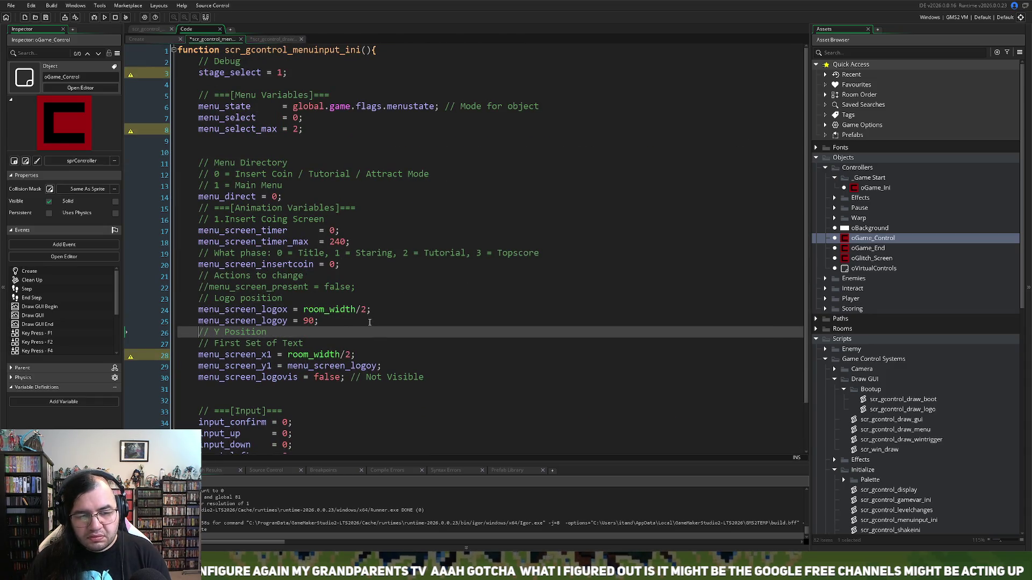
pyautogui.click(412, 321)
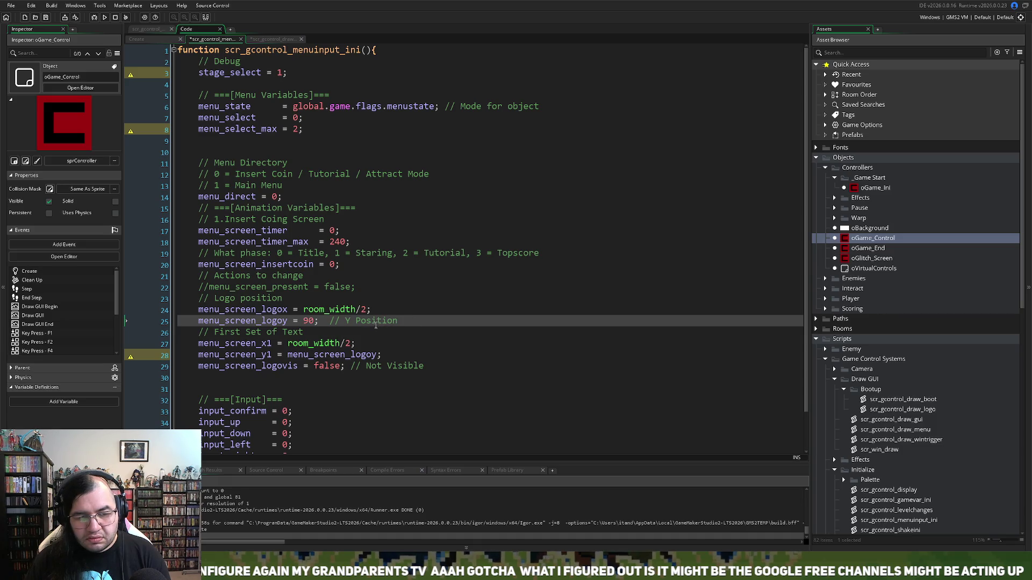
pyautogui.click(331, 321)
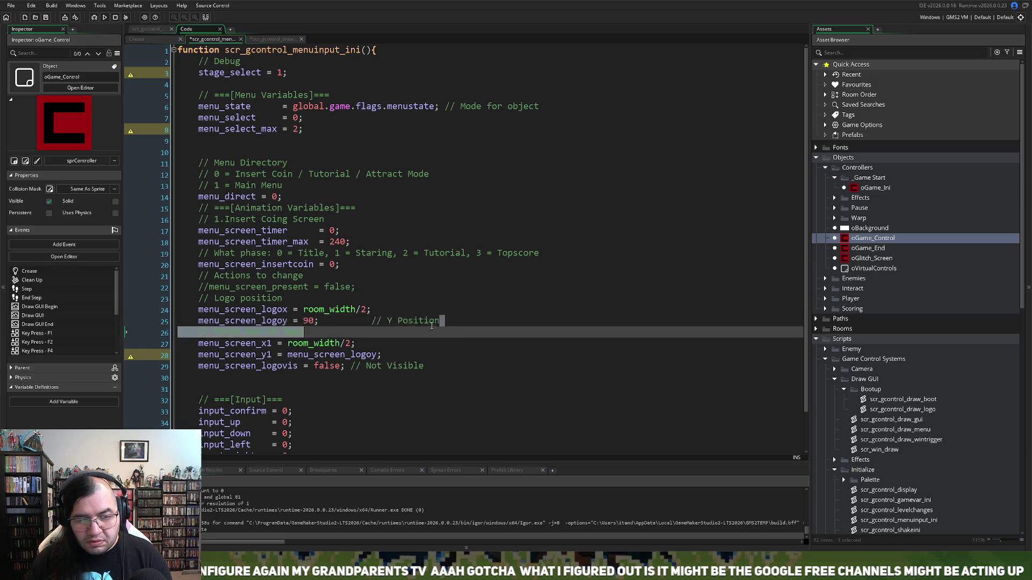
pyautogui.moveTo(440, 321); pyautogui.dragTo(322, 321)
pyautogui.press('BackSpace')
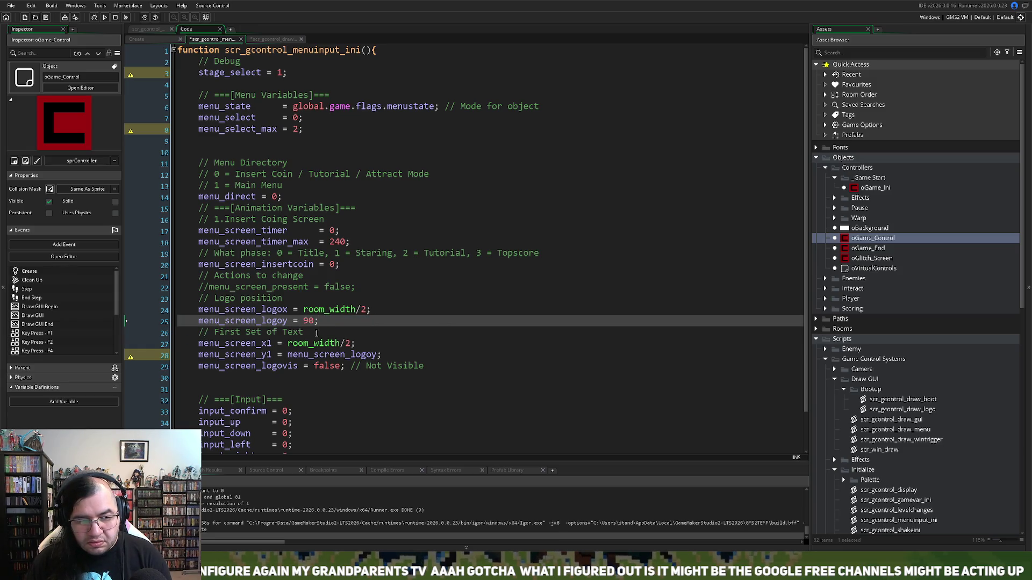
pyautogui.press('Return')
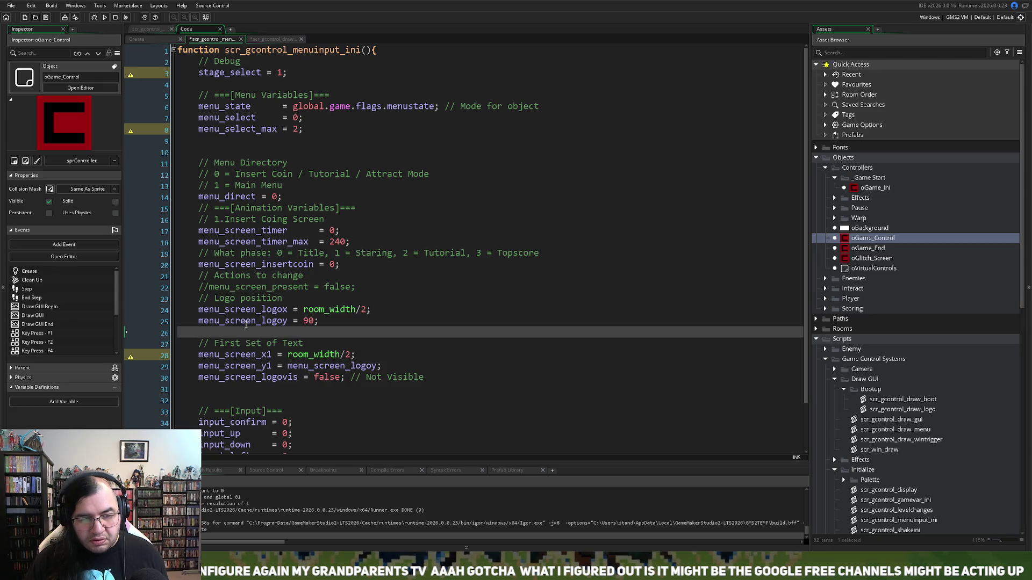
pyautogui.click(286, 320)
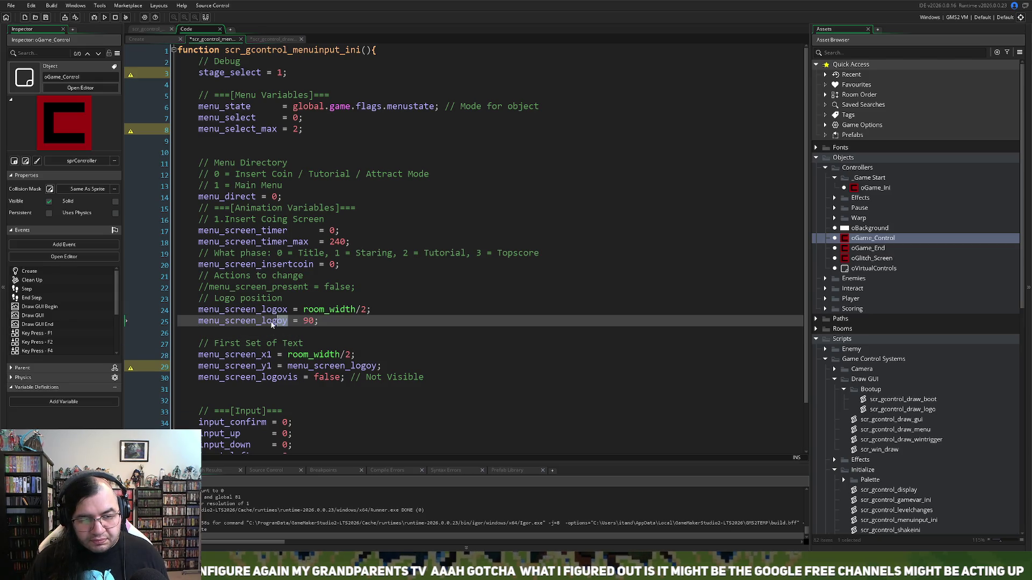
pyautogui.click(203, 331)
pyautogui.write('menu_screen_logoy')
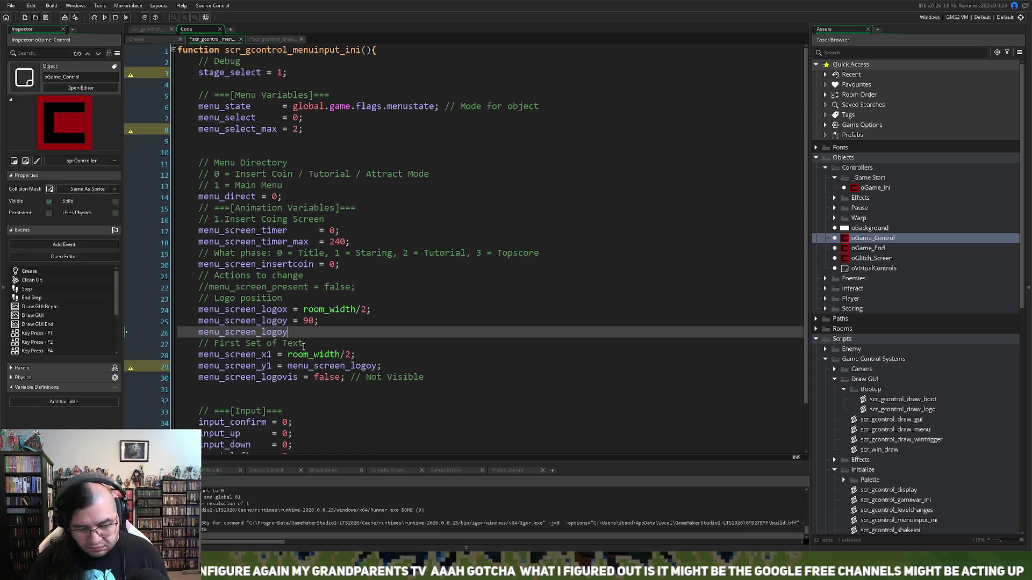
pyautogui.press('BackSpace')
pyautogui.write('yp =')
# Step: Align the logo lines' equals signs and add a '// P-position' comment beside menu_screen_logoyp
pyautogui.click(293, 321)
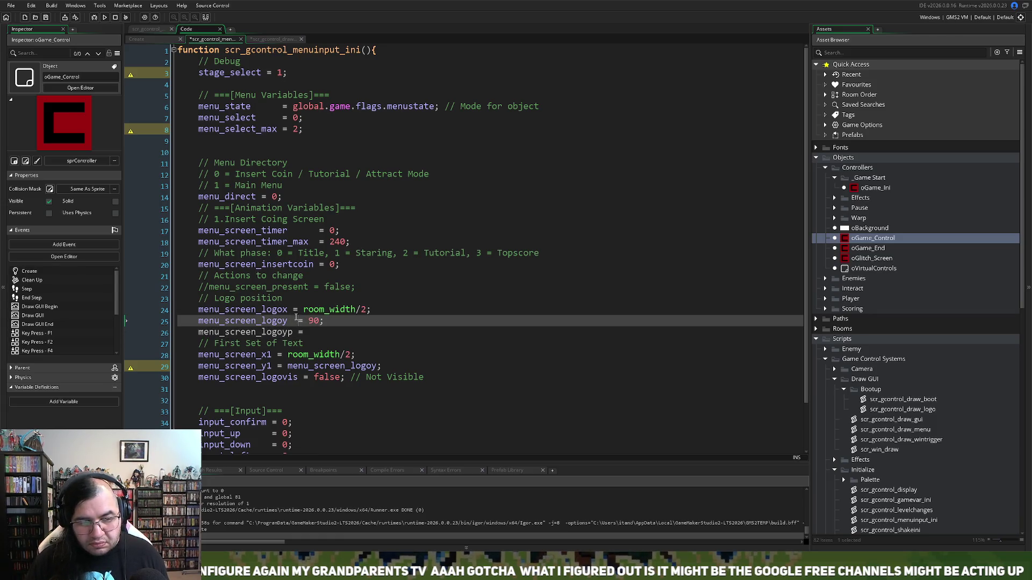
pyautogui.click(295, 309)
pyautogui.click(325, 321)
pyautogui.press('Return')
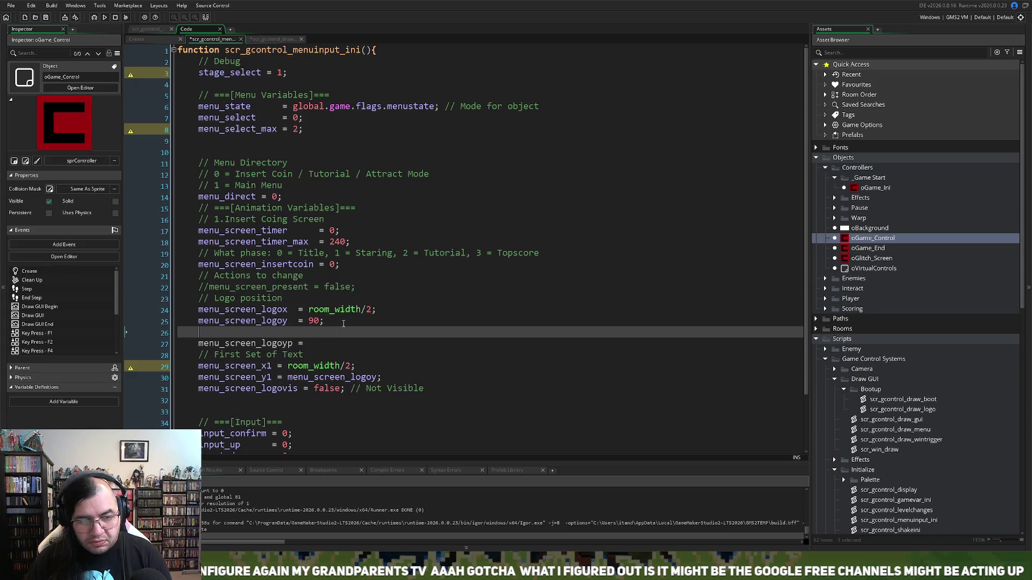
pyautogui.write('//')
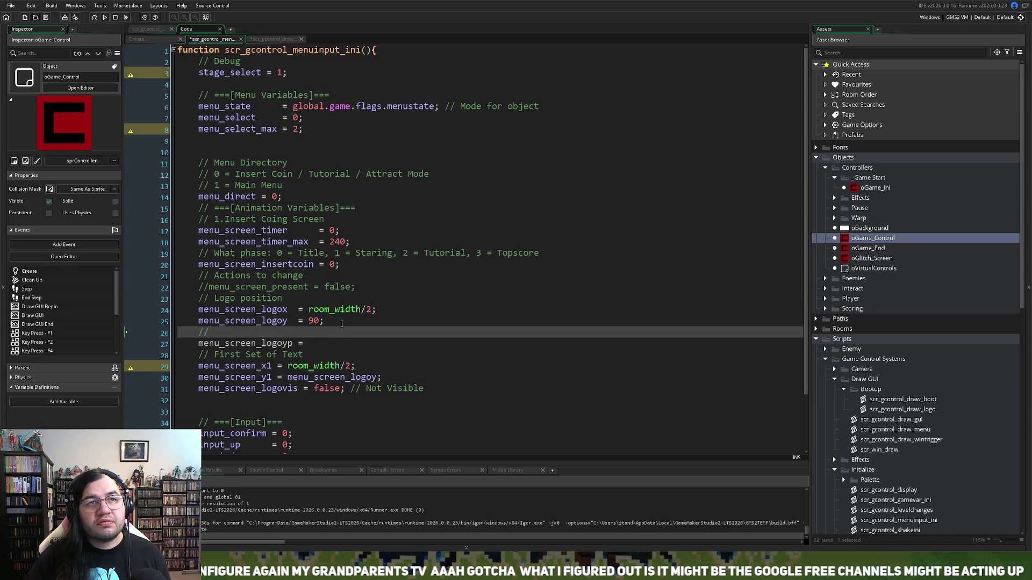
pyautogui.write(' P-pa')
pyautogui.press('BackSpace')
pyautogui.press('BackSpace')
pyautogui.press('BackSpace')
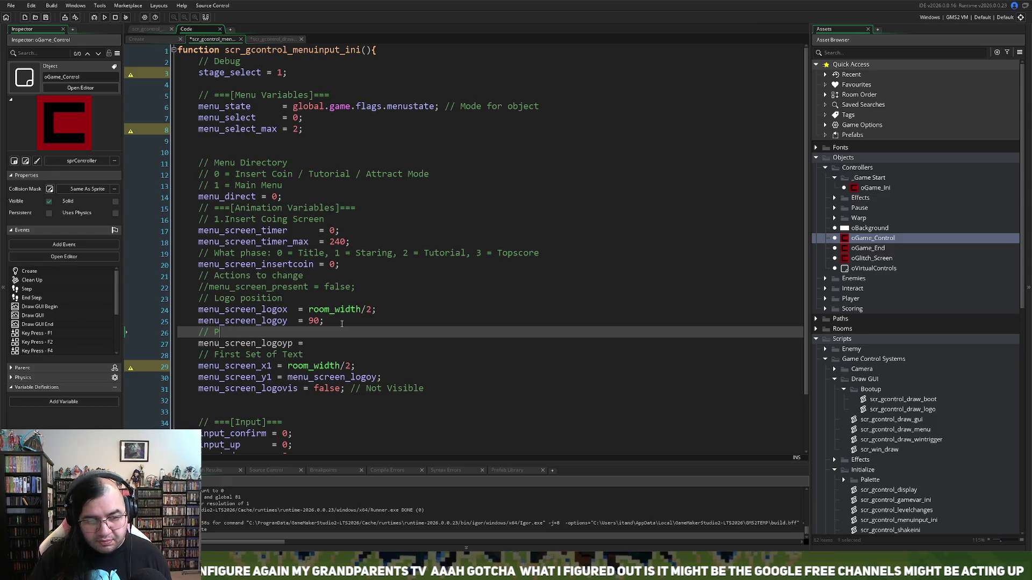
pyautogui.write('-posit')
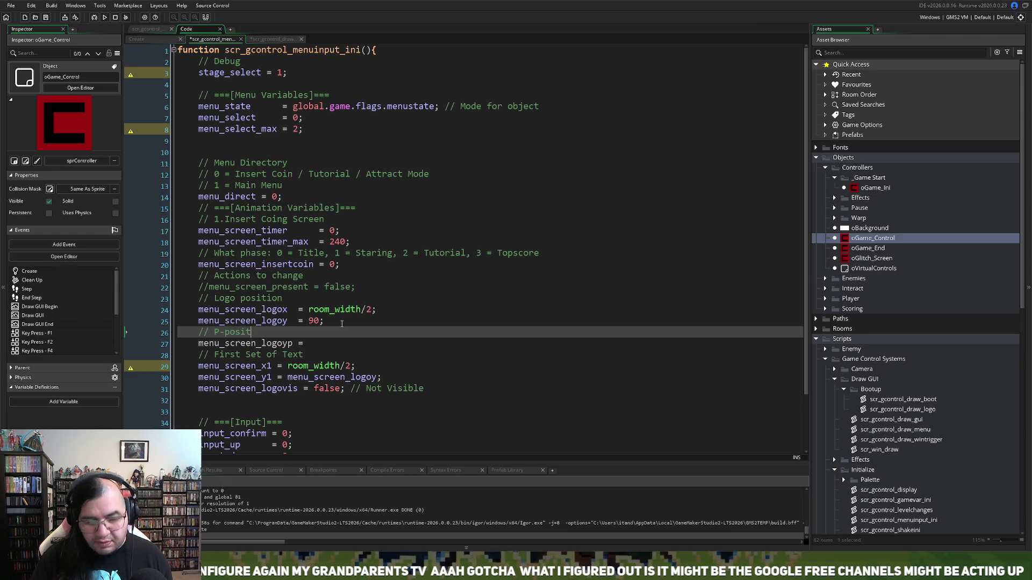
pyautogui.write('ion')
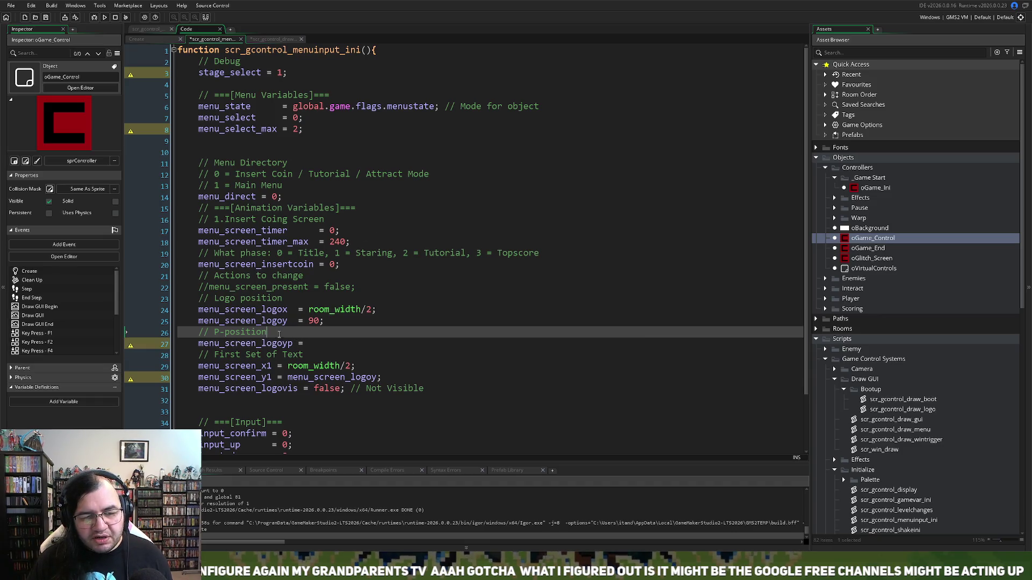
pyautogui.moveTo(267, 334); pyautogui.dragTo(214, 333)
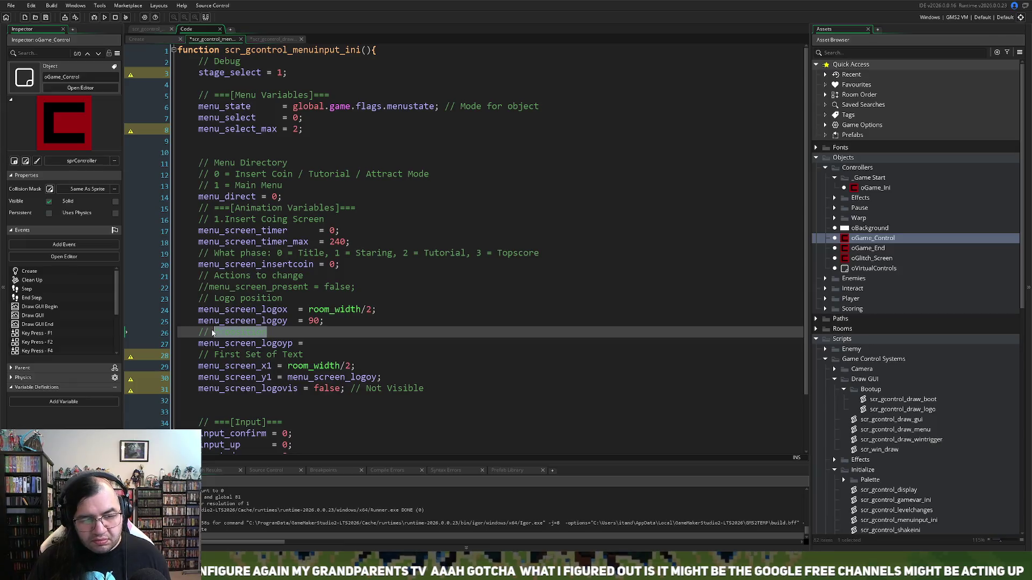
pyautogui.press('BackSpace')
pyautogui.press('BackSpace')
pyautogui.press('BackSpace')
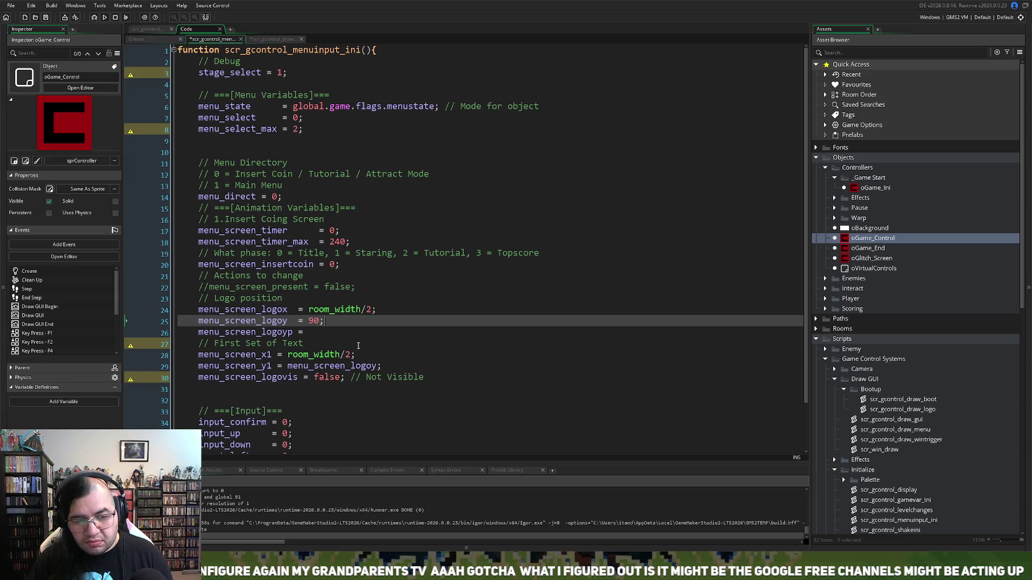
pyautogui.click(332, 331)
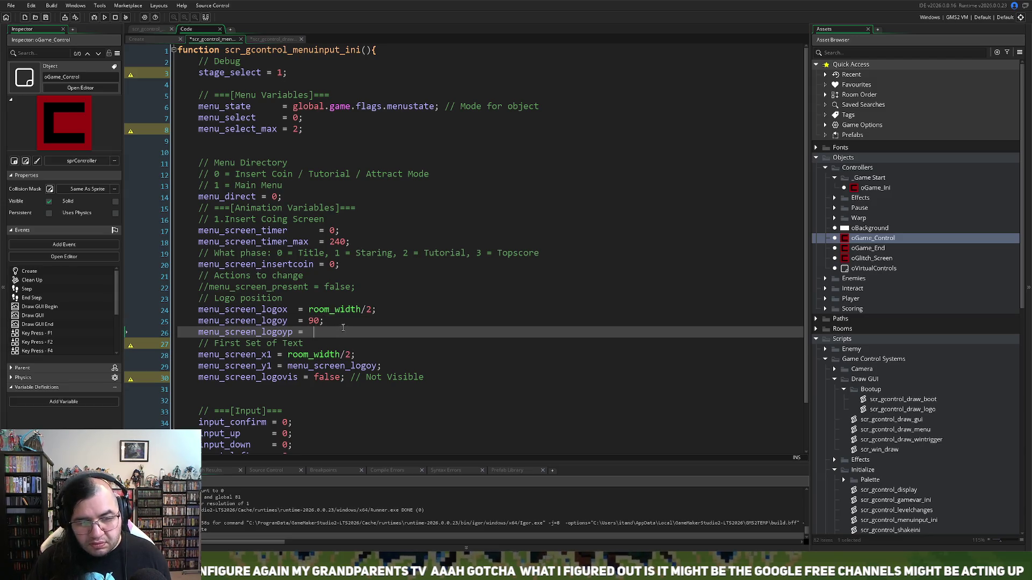
pyautogui.hotkey('ctrl', 'z')
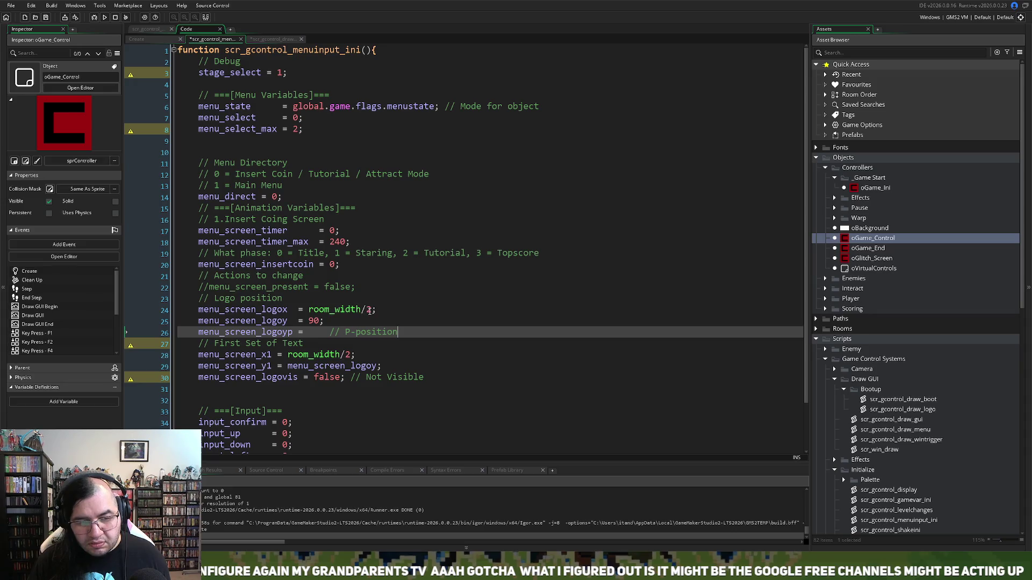
# Step: Set menu_screen_logoyp = menu_screen_logoy; and save the project
pyautogui.click(369, 311)
pyautogui.doubleClick(314, 321)
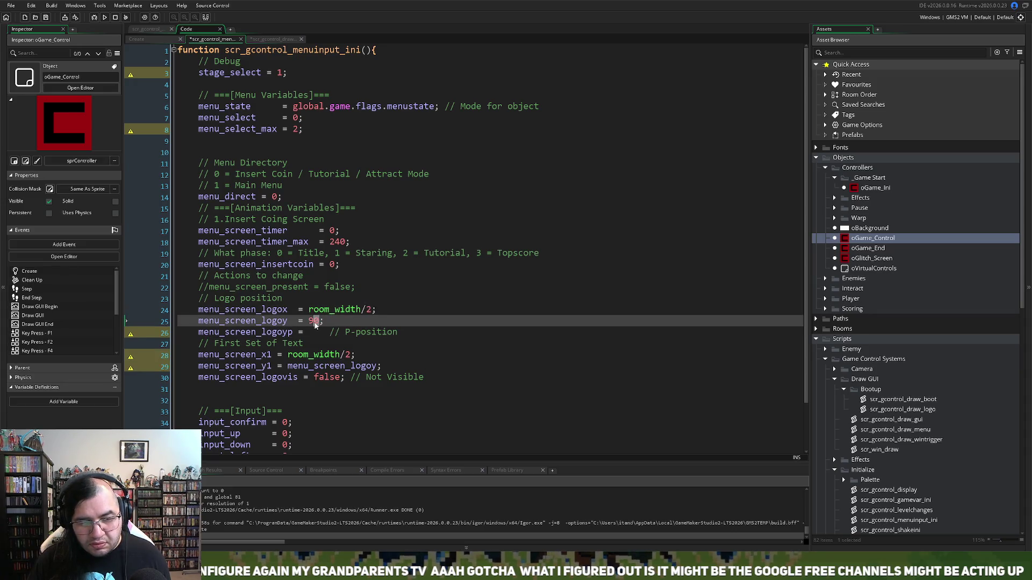
pyautogui.click(257, 321)
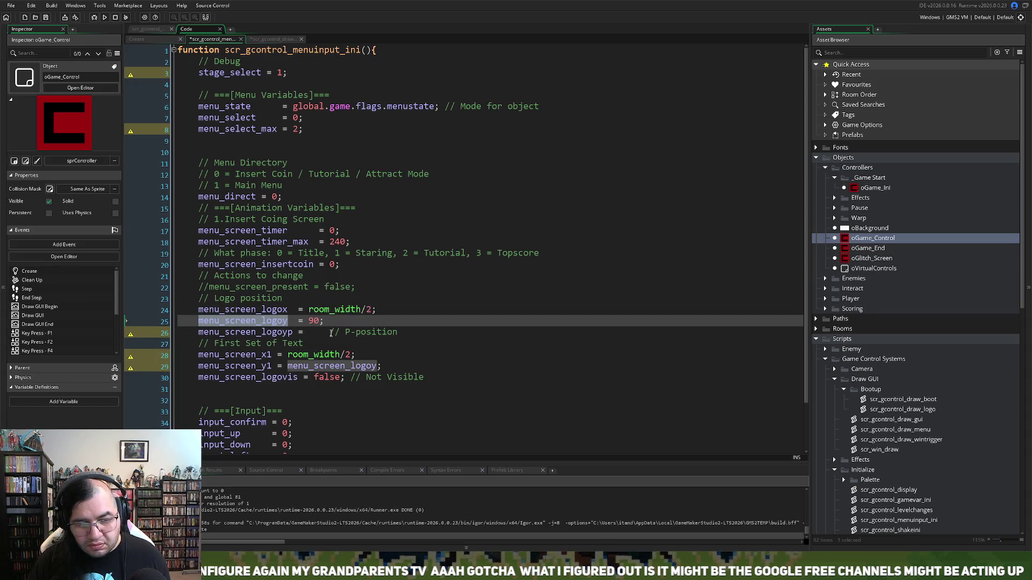
pyautogui.click(331, 333)
pyautogui.write('menu_screen_logoy')
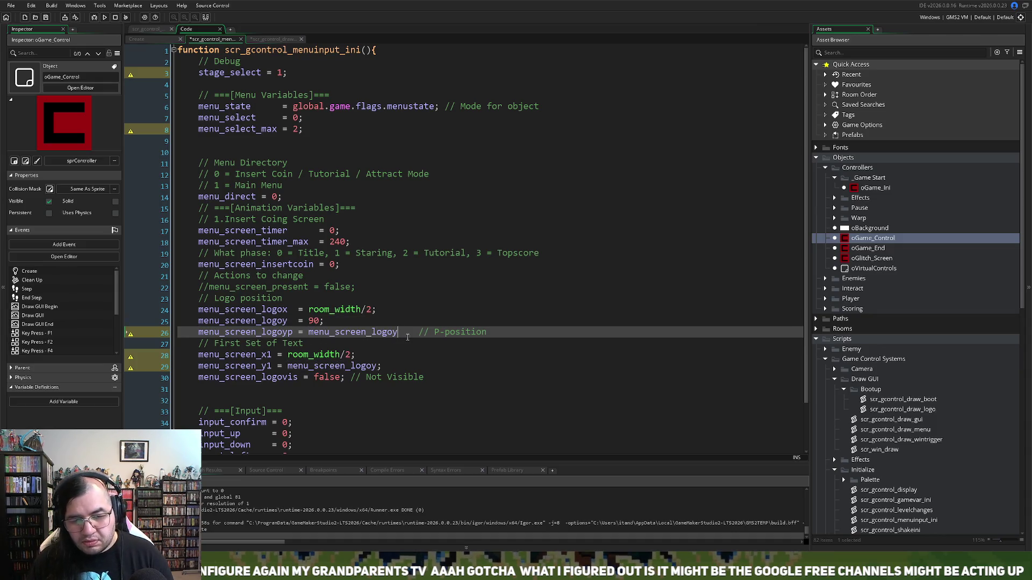
pyautogui.press('BackSpace')
pyautogui.press('BackSpace')
pyautogui.press('BackSpace')
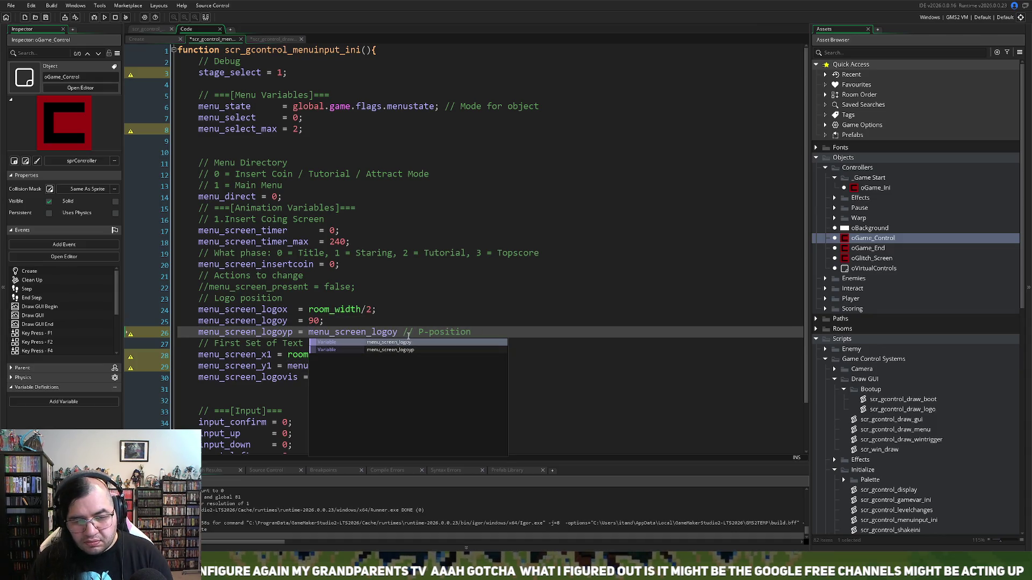
pyautogui.write(';')
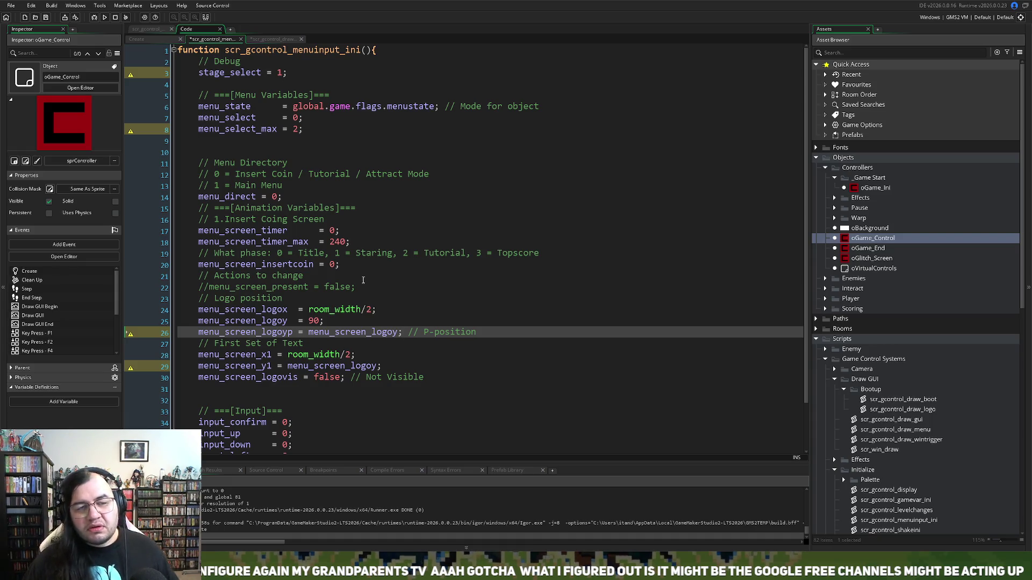
pyautogui.hotkey('ctrl', 's')
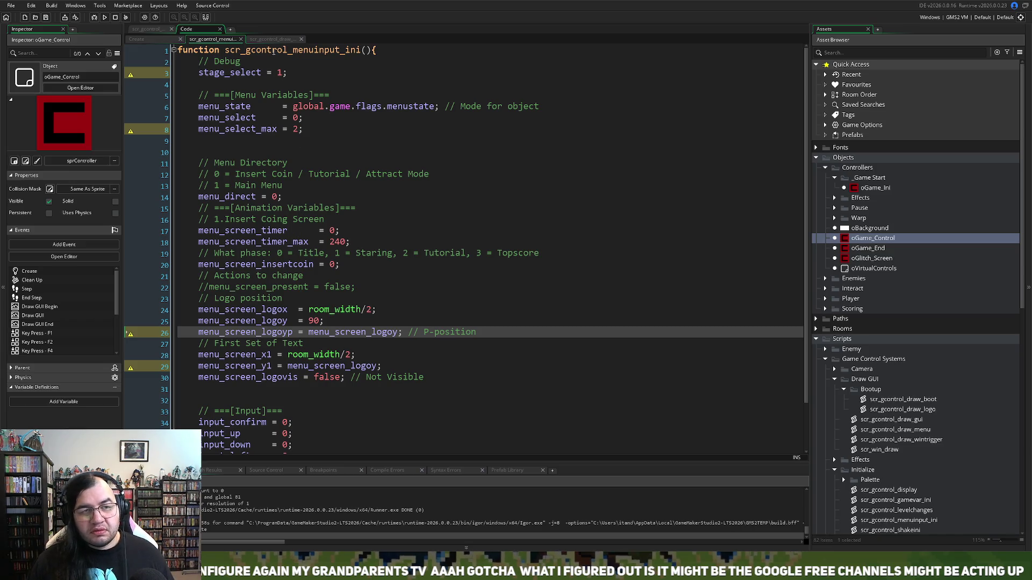
pyautogui.doubleClick(268, 332)
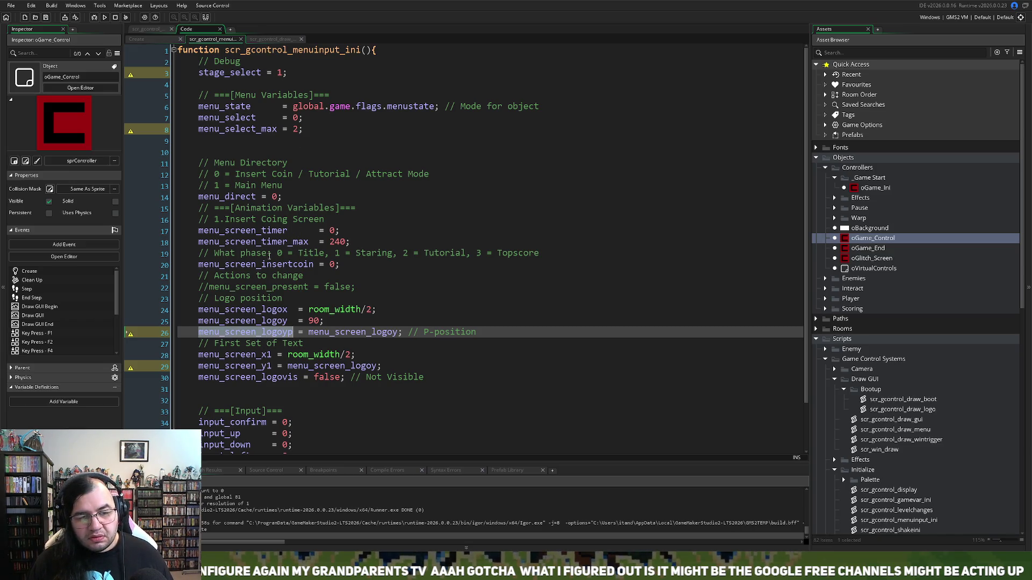
pyautogui.click(271, 39)
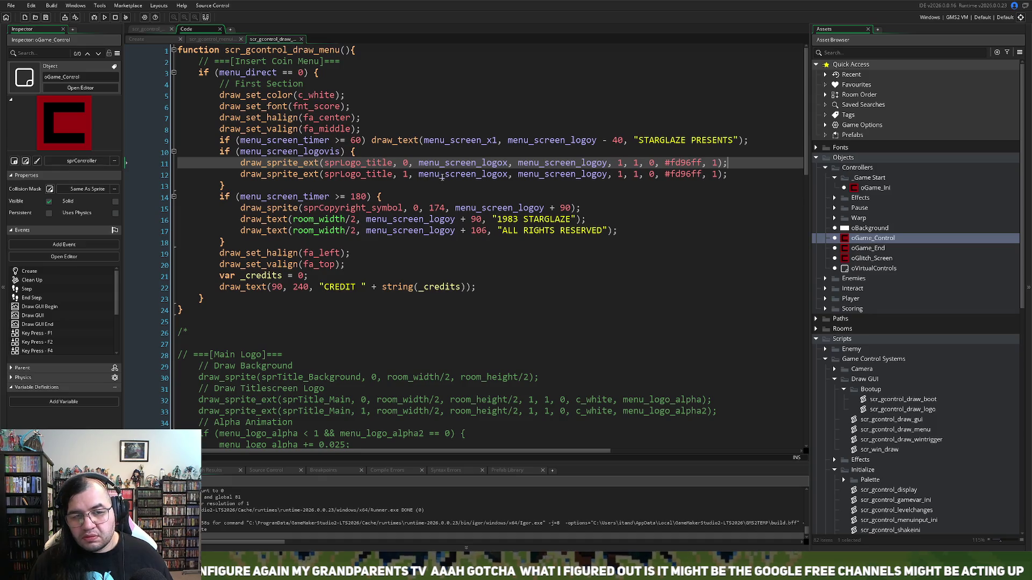
# Step: Draw the second logo at menu_screen_logoyp and both copyright lines at menu_screen_x1
pyautogui.click(608, 174)
pyautogui.write('p')
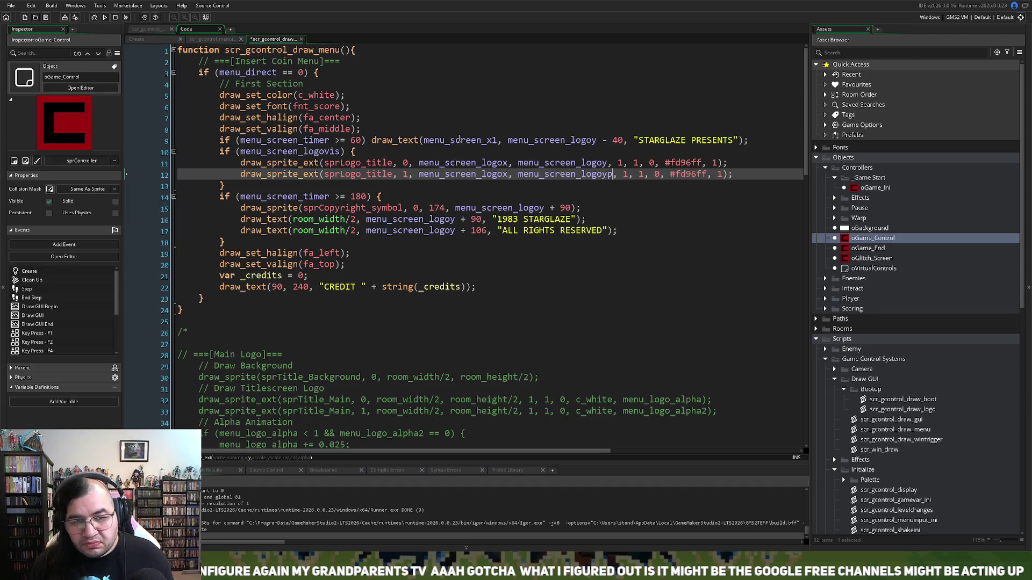
pyautogui.doubleClick(459, 140)
pyautogui.hotkey('ctrl', 'c')
pyautogui.moveTo(356, 219); pyautogui.dragTo(293, 220)
pyautogui.hotkey('ctrl', 'v')
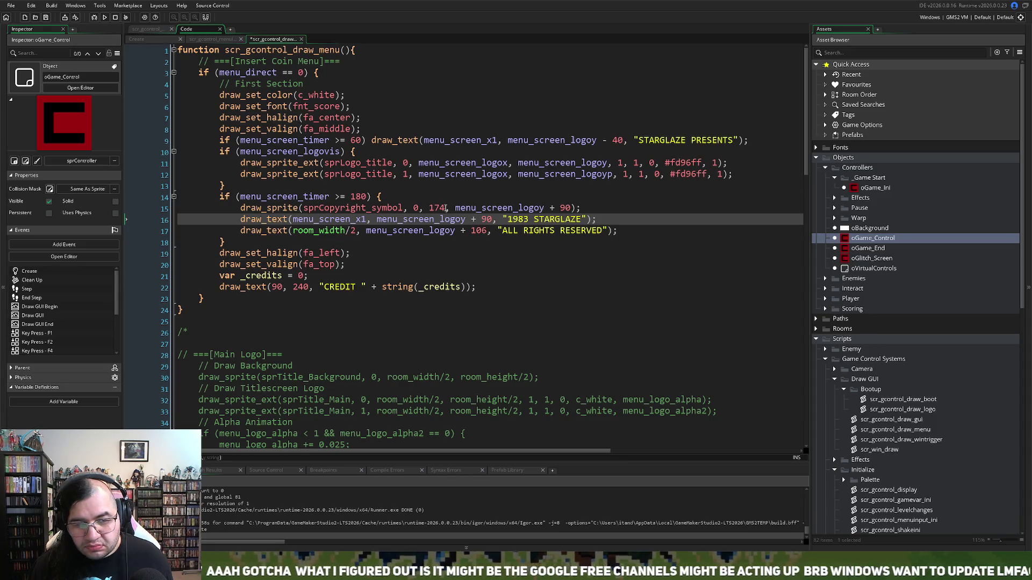
pyautogui.moveTo(355, 230); pyautogui.dragTo(294, 236)
pyautogui.hotkey('ctrl', 'v')
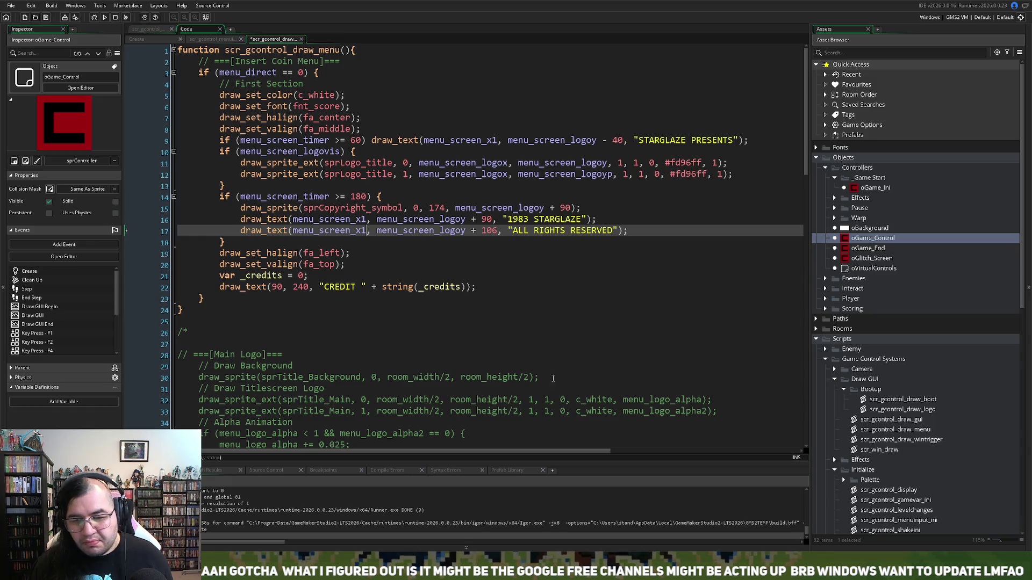
pyautogui.scroll(-5, 882, 453)
# Step: Expand Rooms > Levels in the asset tree and open rmLevel1 in the room editor
pyautogui.scroll(-5, 881, 453)
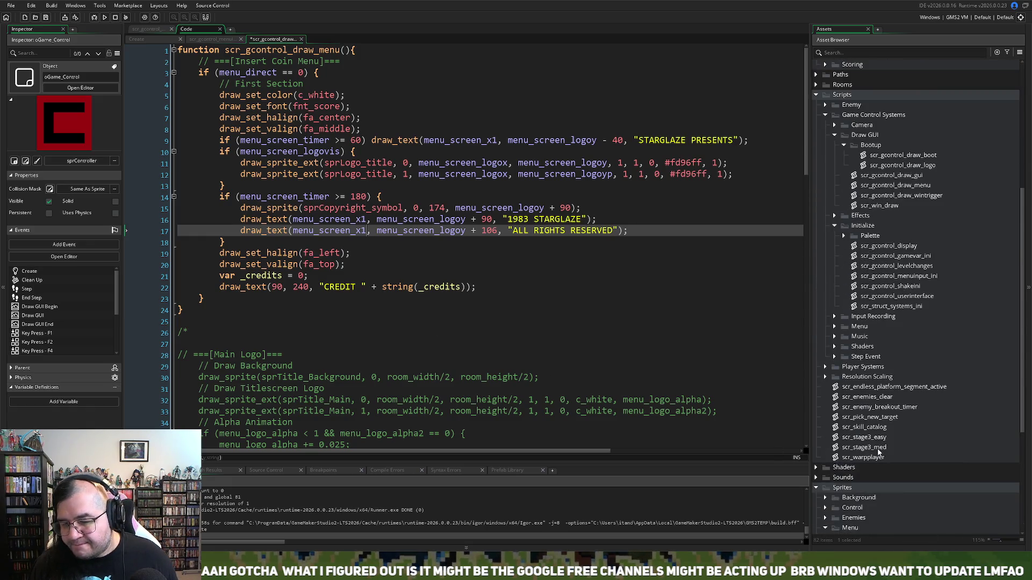
pyautogui.scroll(-5, 863, 375)
pyautogui.scroll(12, 863, 375)
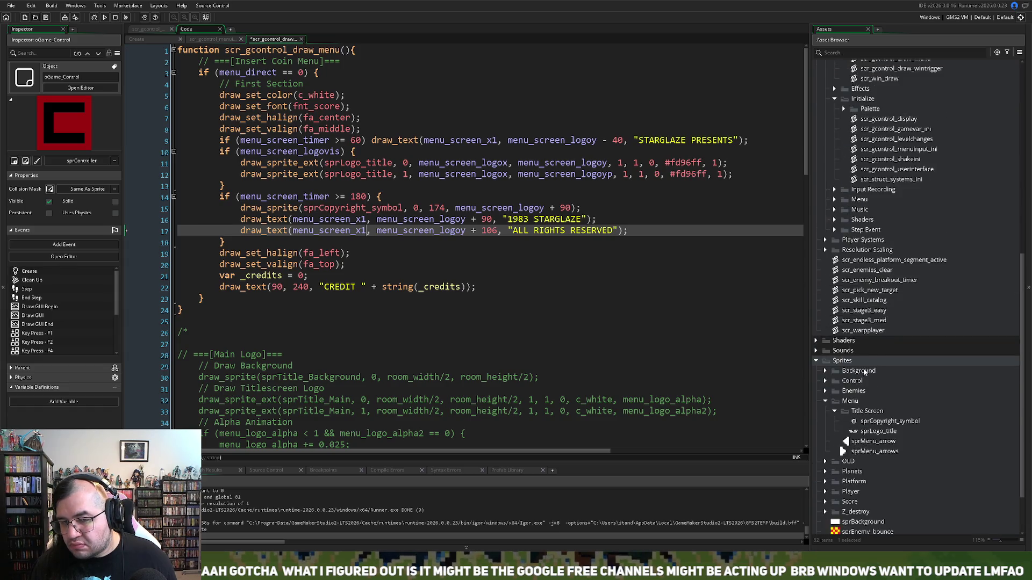
pyautogui.click(826, 253)
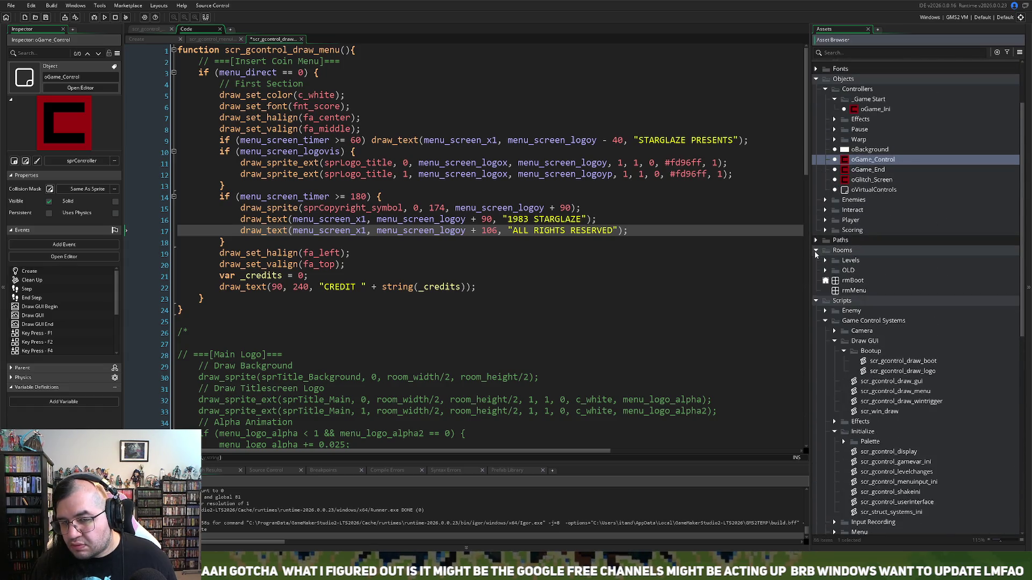
pyautogui.click(825, 261)
pyautogui.doubleClick(856, 270)
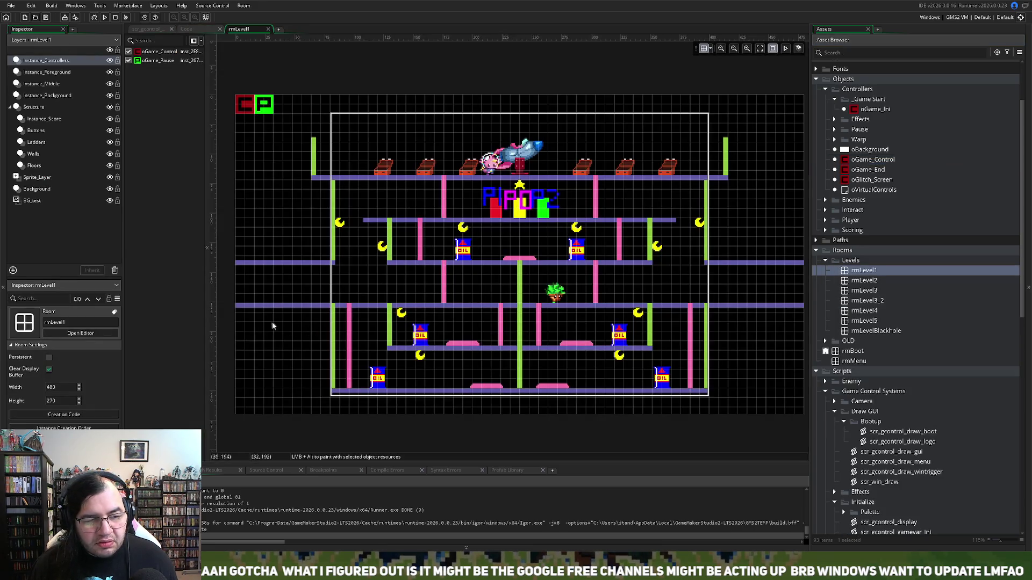
# Step: Close the rmLevel1 room editor to return to the scr_gcontrol_draw_menu script
pyautogui.click(267, 29)
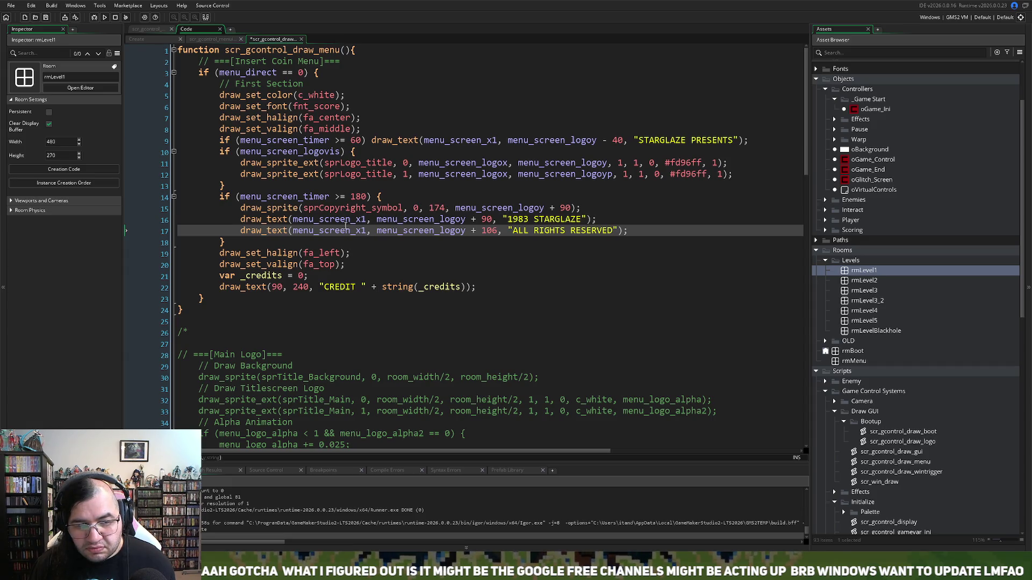
# Step: On line 15, replace the copyright symbol's x value 174 with menu_screen_x1 - 66
pyautogui.click(345, 220)
pyautogui.moveTo(445, 208); pyautogui.dragTo(424, 208)
pyautogui.hotkey('ctrl', 'v')
pyautogui.write('= 66')
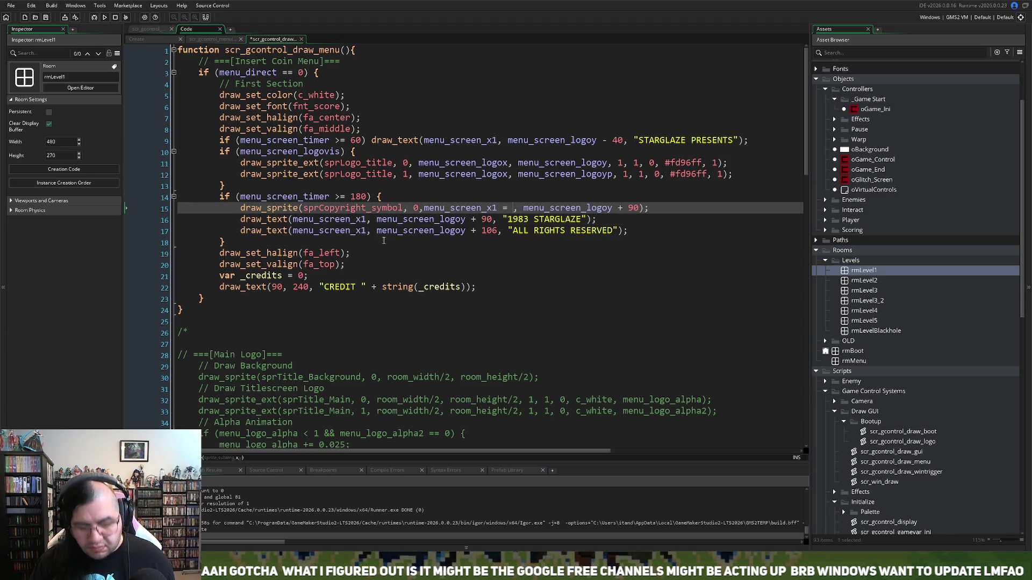
pyautogui.press('BackSpace')
pyautogui.press('BackSpace')
pyautogui.press('BackSpace')
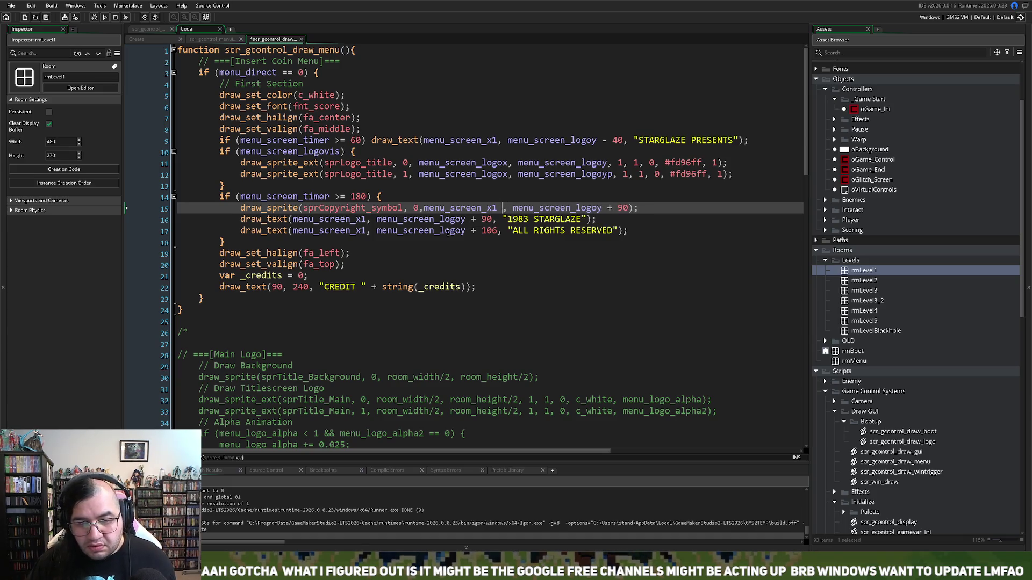
pyautogui.write('- 66')
pyautogui.click(423, 208)
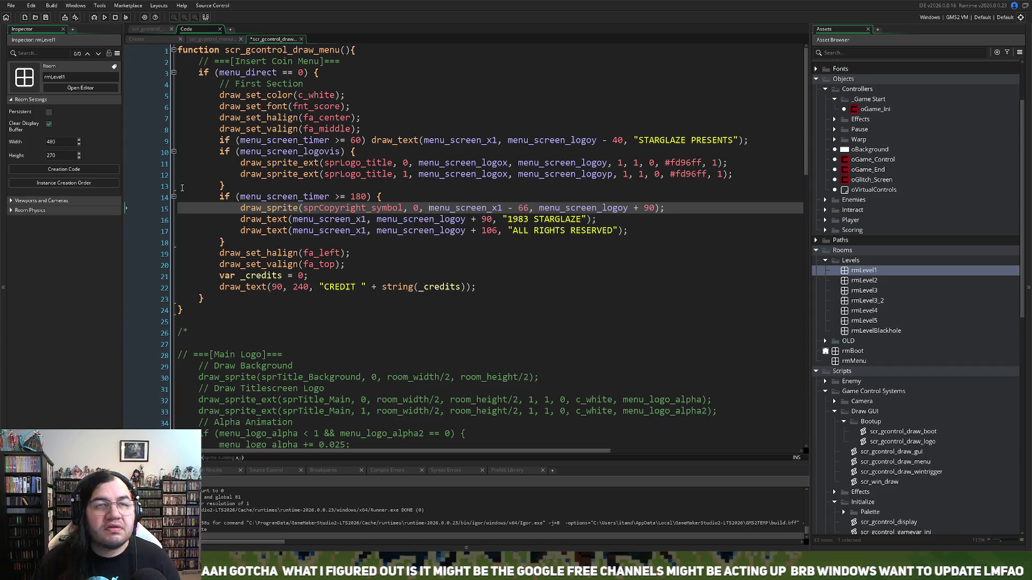
# Step: Save the scr_gcontrol_draw_menu script
pyautogui.click(46, 18)
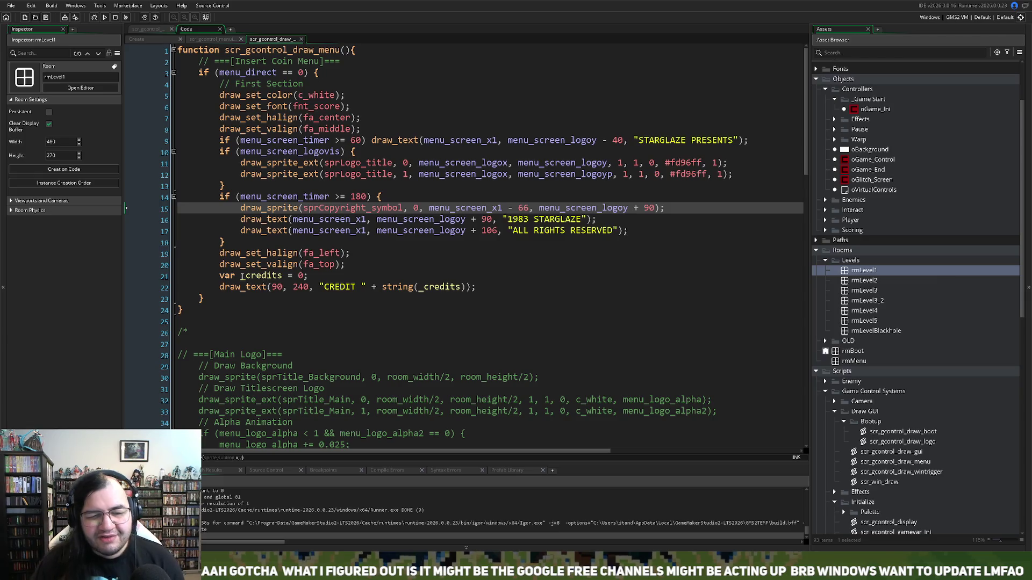
pyautogui.scroll(-8, 220, 286)
pyautogui.scroll(7, 247, 308)
pyautogui.scroll(1, 247, 309)
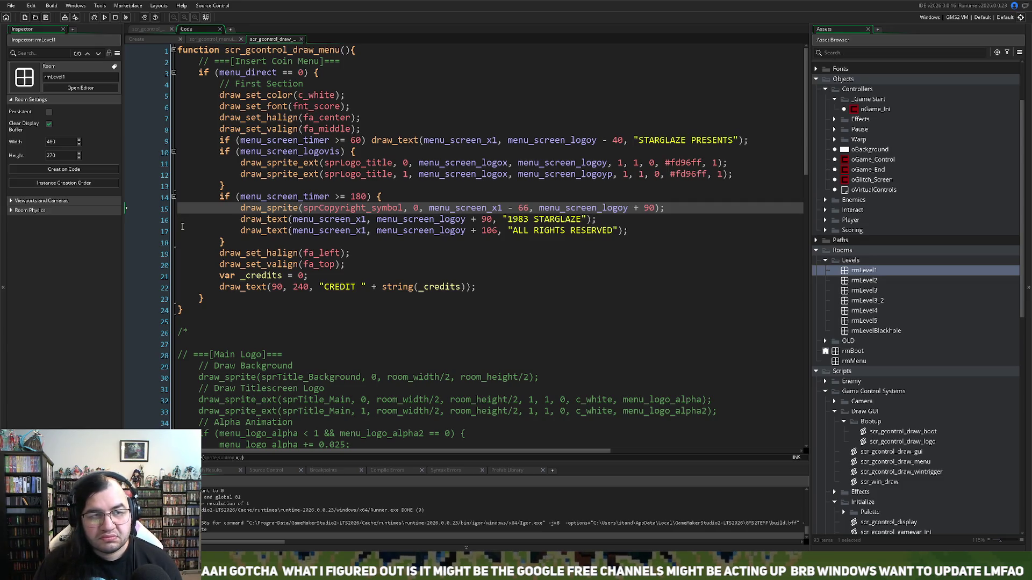
# Step: In the menu init script, move menu_screen_logovis under logoyp and tidy the Logo comments
pyautogui.click(221, 41)
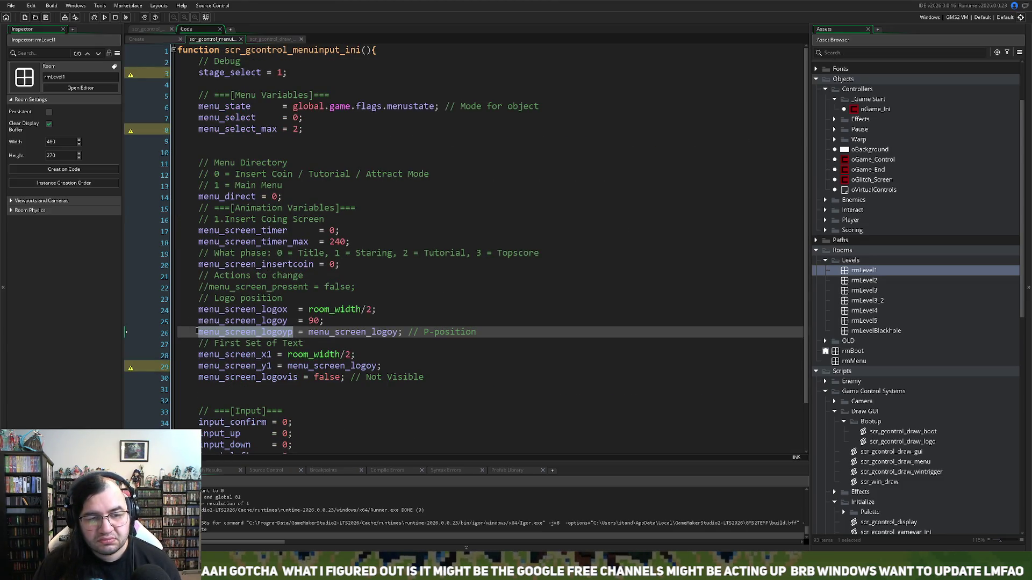
pyautogui.click(287, 398)
pyautogui.click(395, 366)
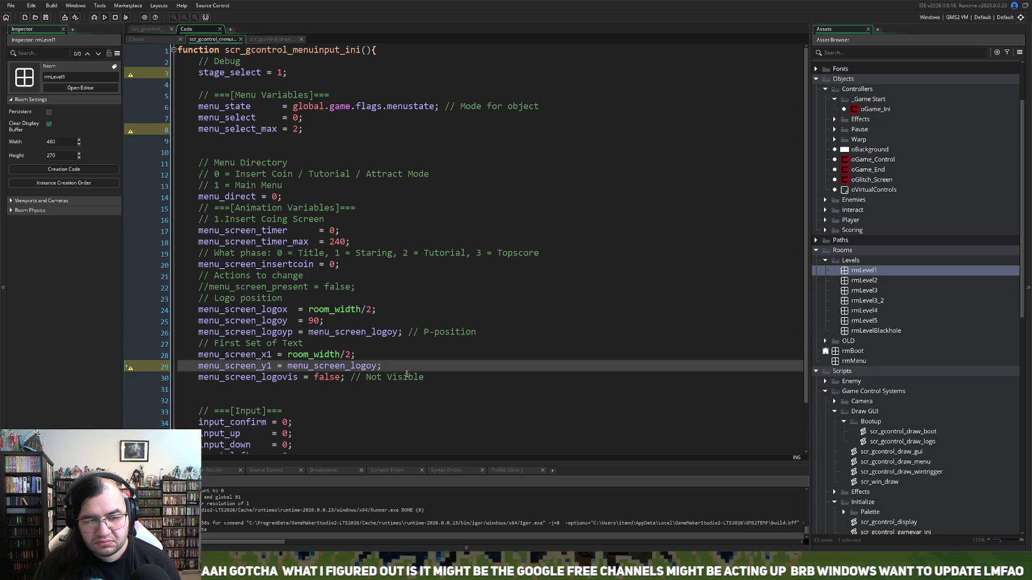
pyautogui.click(439, 379)
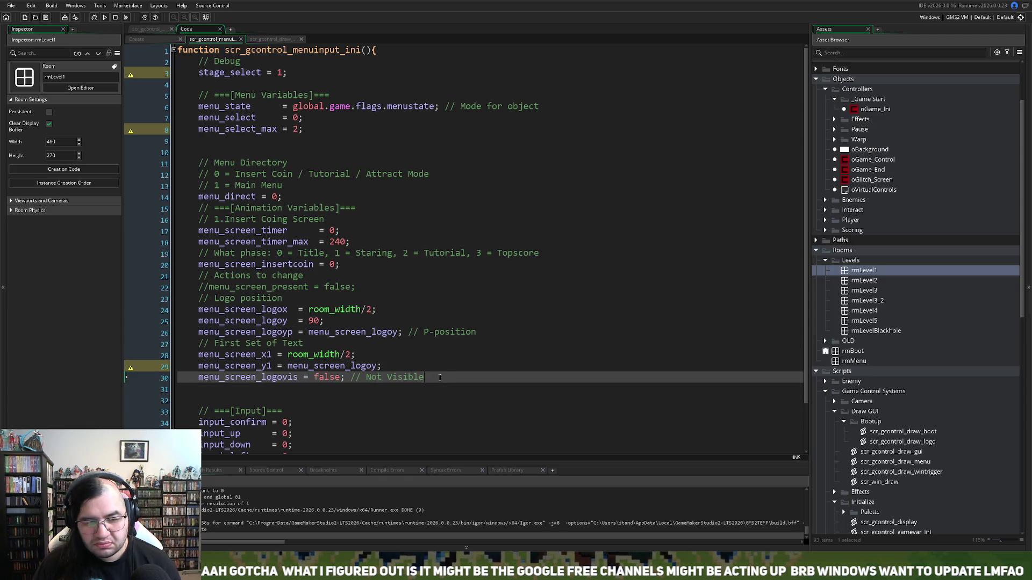
pyautogui.moveTo(435, 378); pyautogui.dragTo(190, 377)
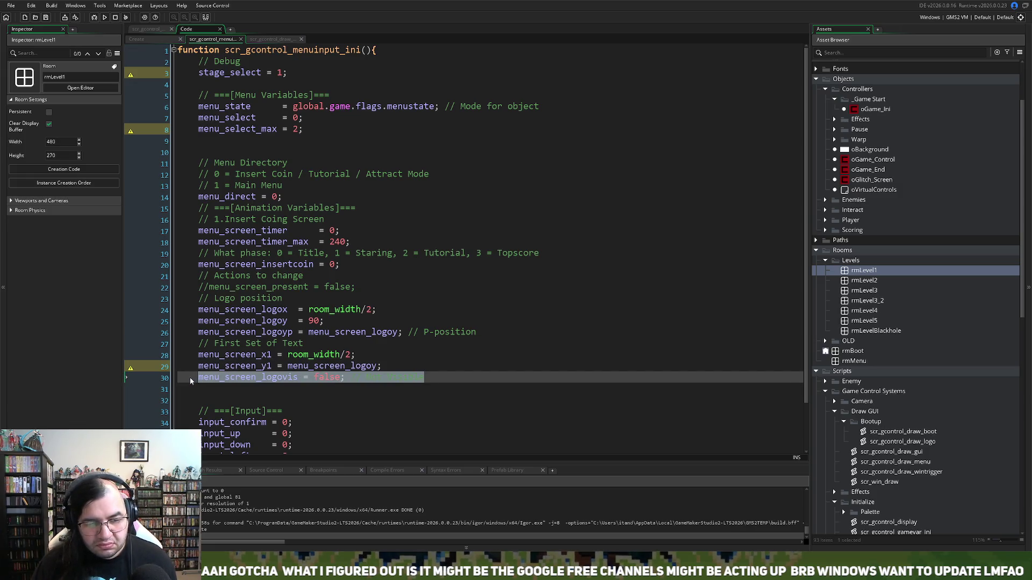
pyautogui.press('BackSpace')
pyautogui.click(478, 332)
pyautogui.press('Return')
pyautogui.hotkey('ctrl', 'v')
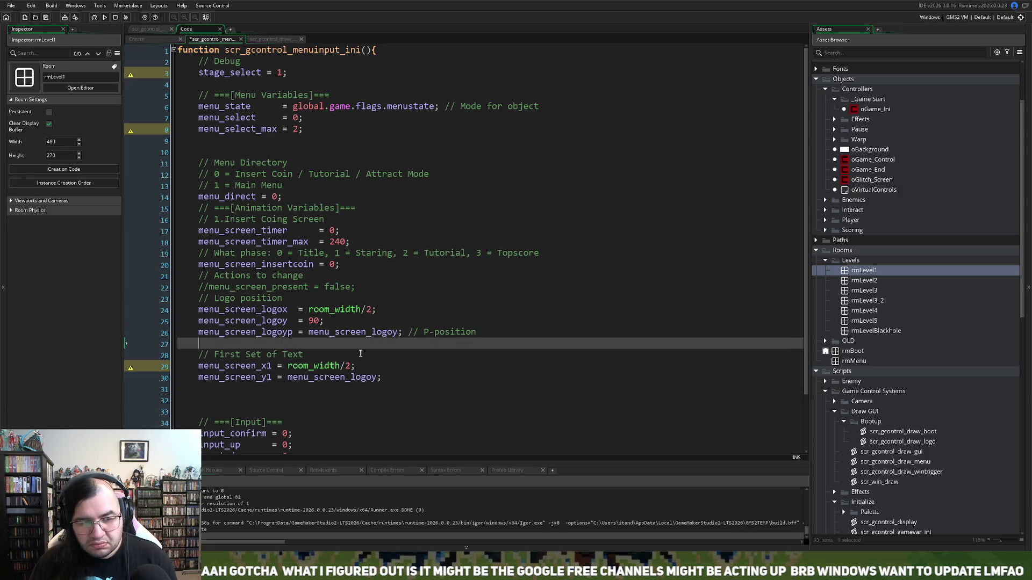
pyautogui.moveTo(282, 299); pyautogui.dragTo(235, 298)
pyautogui.press('BackSpace')
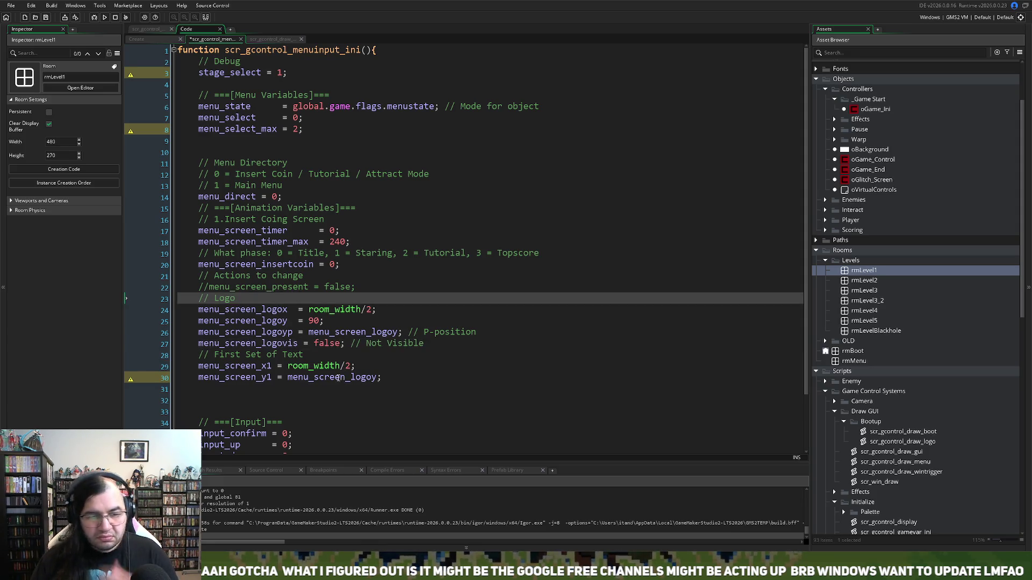
pyautogui.click(351, 342)
pyautogui.press('Tab')
pyautogui.press('Tab')
pyautogui.press('Tab')
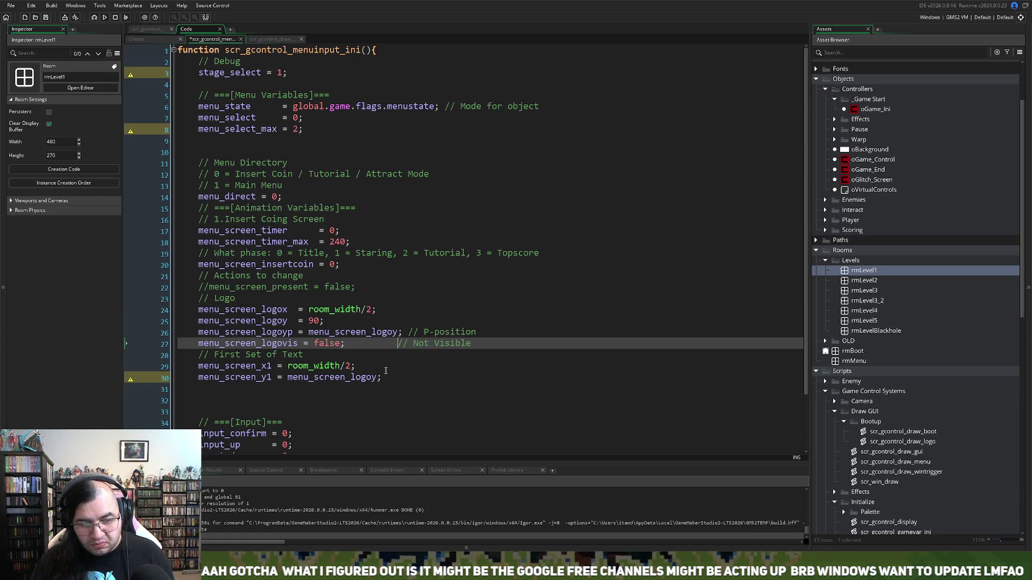
# Step: Add a second text set: menu_screen_x2 = room_width and menu_screen_y2 = menu_screen_logoy
pyautogui.click(392, 379)
pyautogui.press('Return')
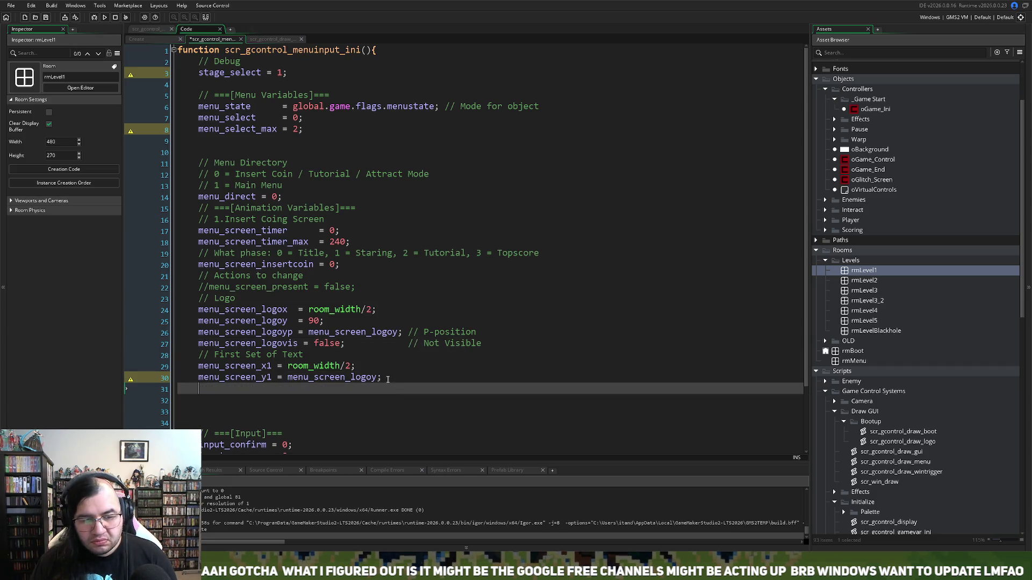
pyautogui.moveTo(392, 378)
pyautogui.mouseDown()
pyautogui.moveTo(198, 367)
pyautogui.moveTo(188, 355)
pyautogui.mouseUp()
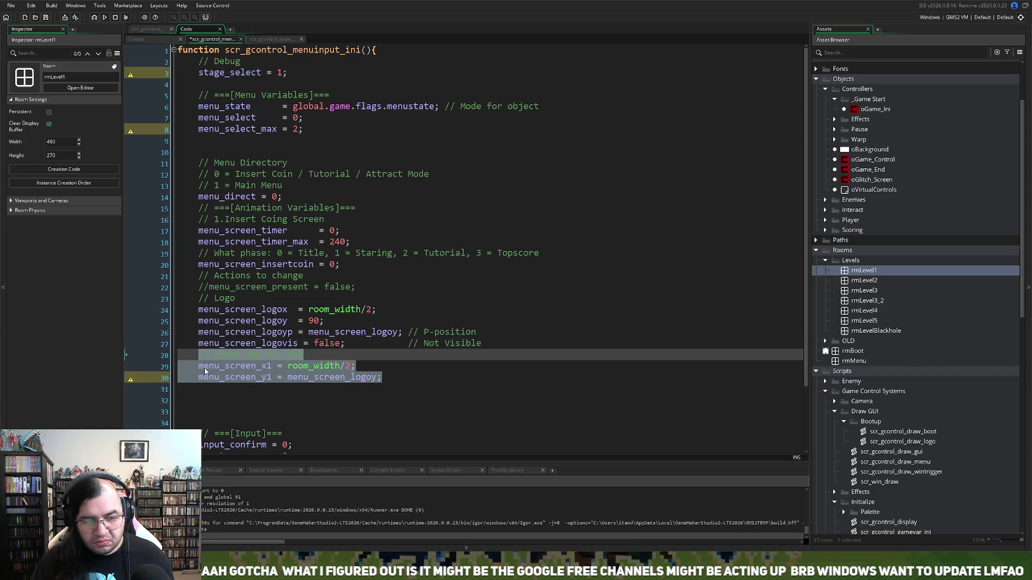
pyautogui.click(207, 378)
pyautogui.click(211, 388)
pyautogui.write('// First Set of Text     menu_screen_x1 = room_width/2;     menu_screen_y1 = menu_screen_logoy;')
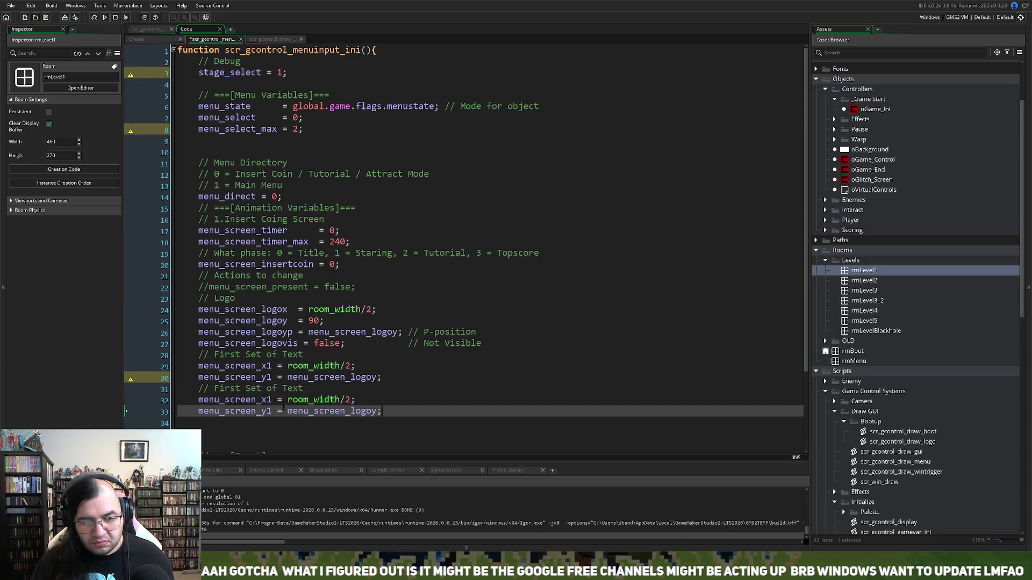
pyautogui.moveTo(273, 400); pyautogui.dragTo(267, 411)
pyautogui.write('2')
pyautogui.write('2')
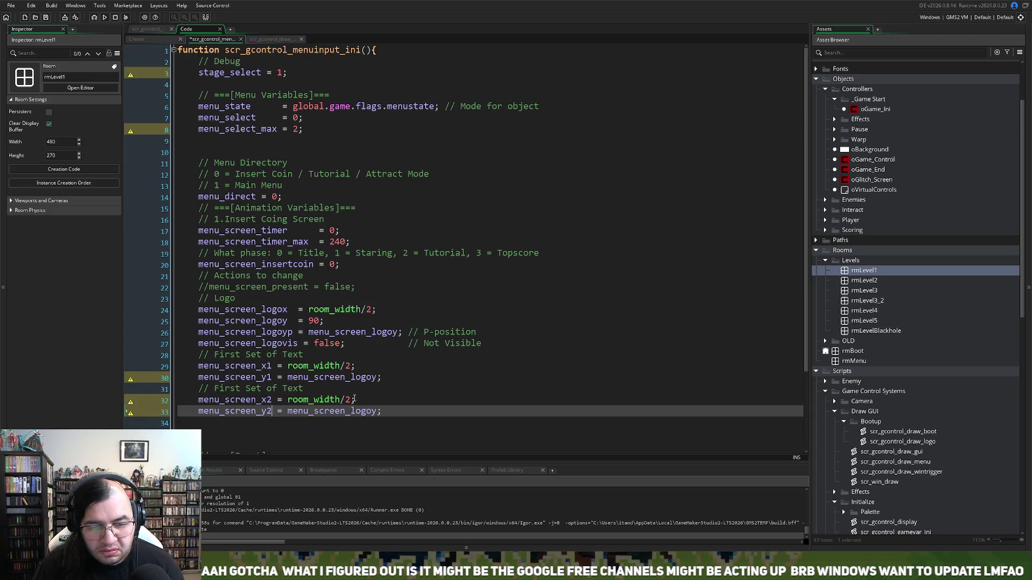
pyautogui.click(346, 399)
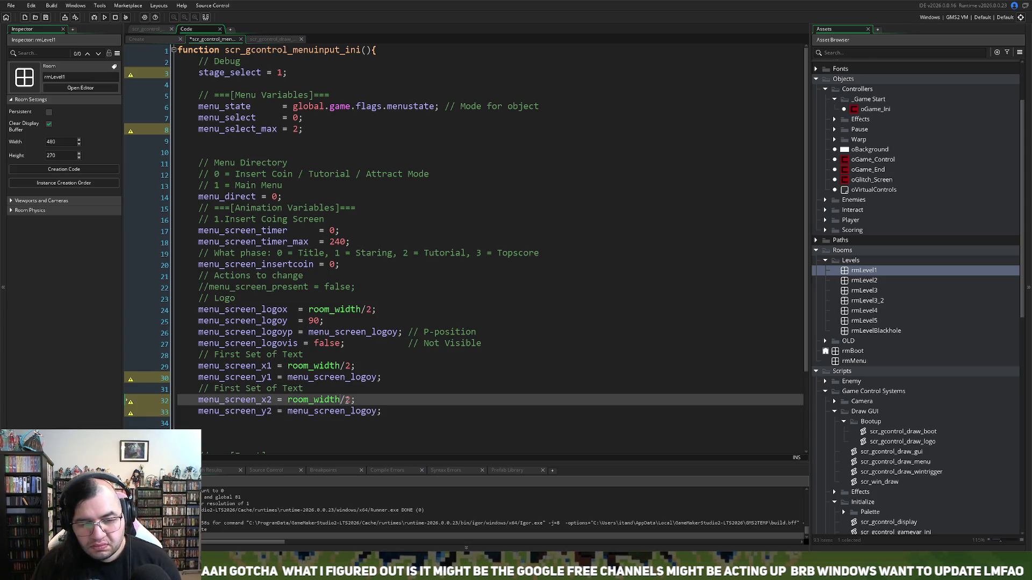
pyautogui.press('BackSpace')
pyautogui.press('BackSpace')
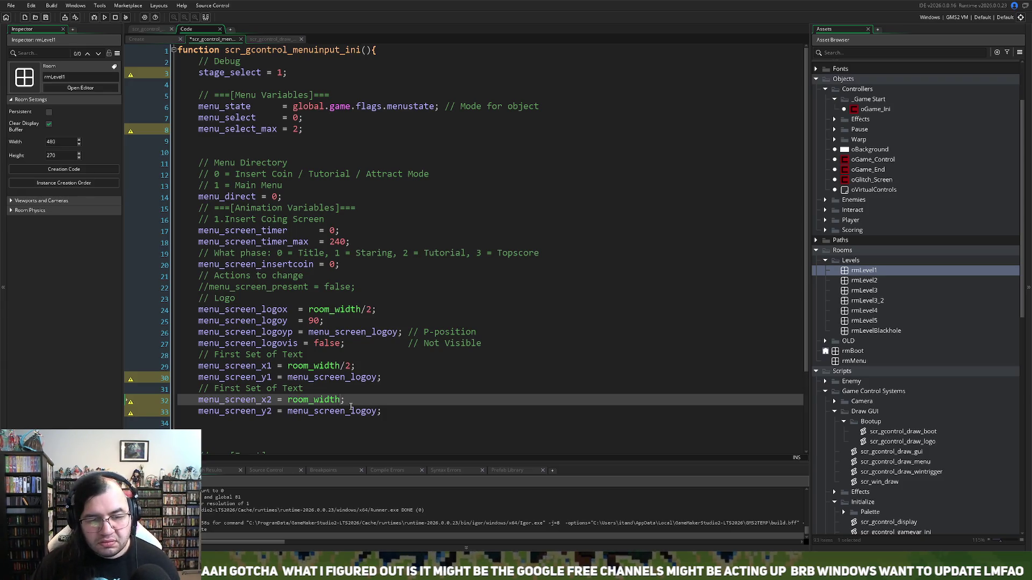
pyautogui.doubleClick(256, 401)
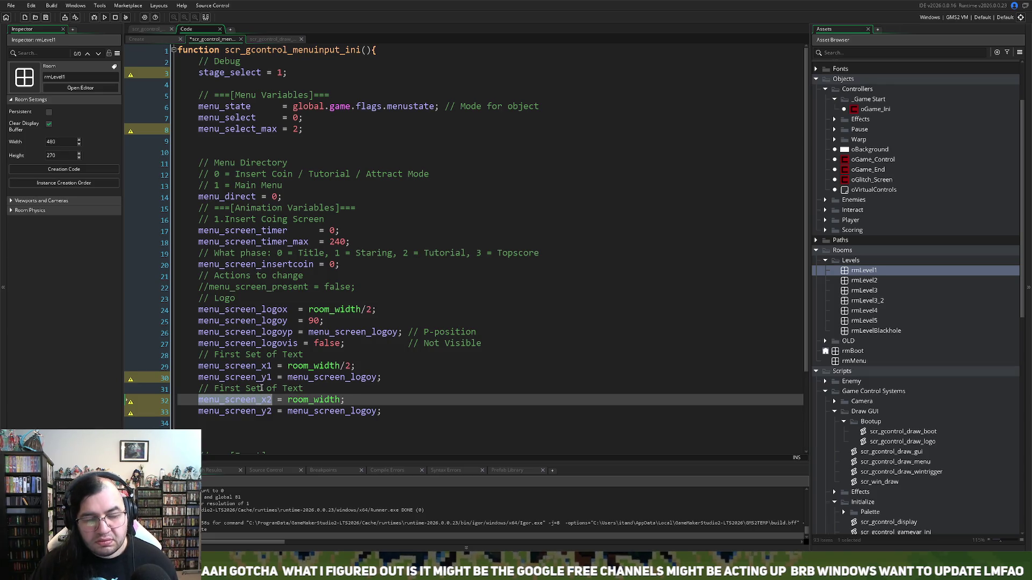
pyautogui.click(269, 39)
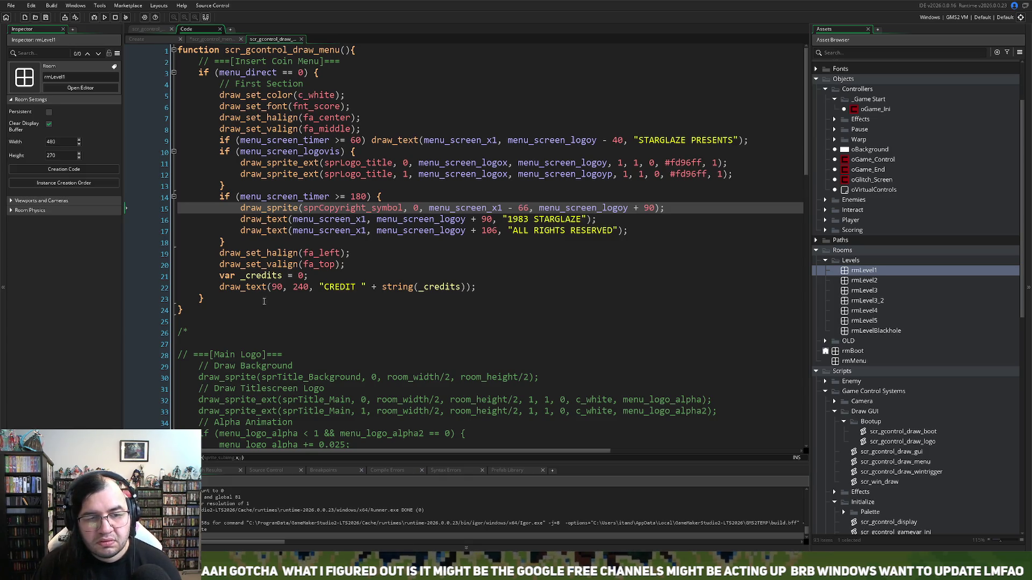
# Step: Add a blank line after the timer block in scr_gcontrol_draw_menu, discarding the partial if
pyautogui.click(243, 243)
pyautogui.press('Return')
pyautogui.press('Return')
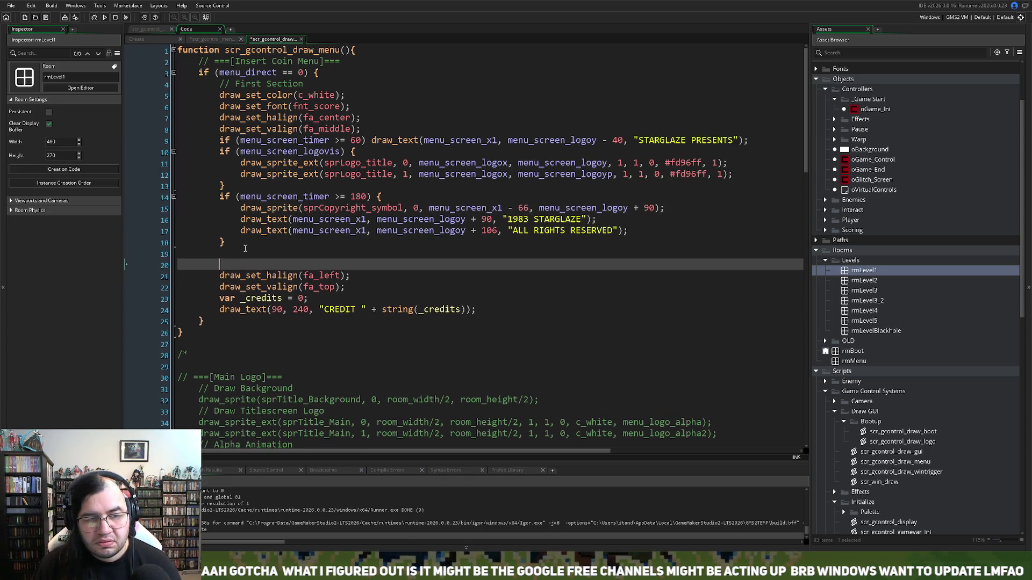
pyautogui.press('BackSpace')
pyautogui.press('BackSpace')
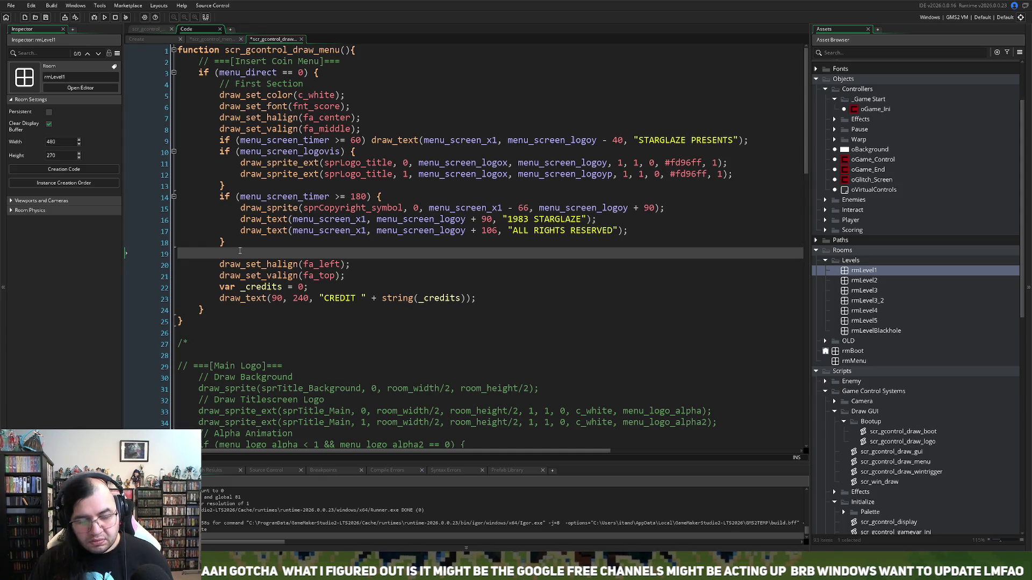
pyautogui.write('if menu_screen_x2')
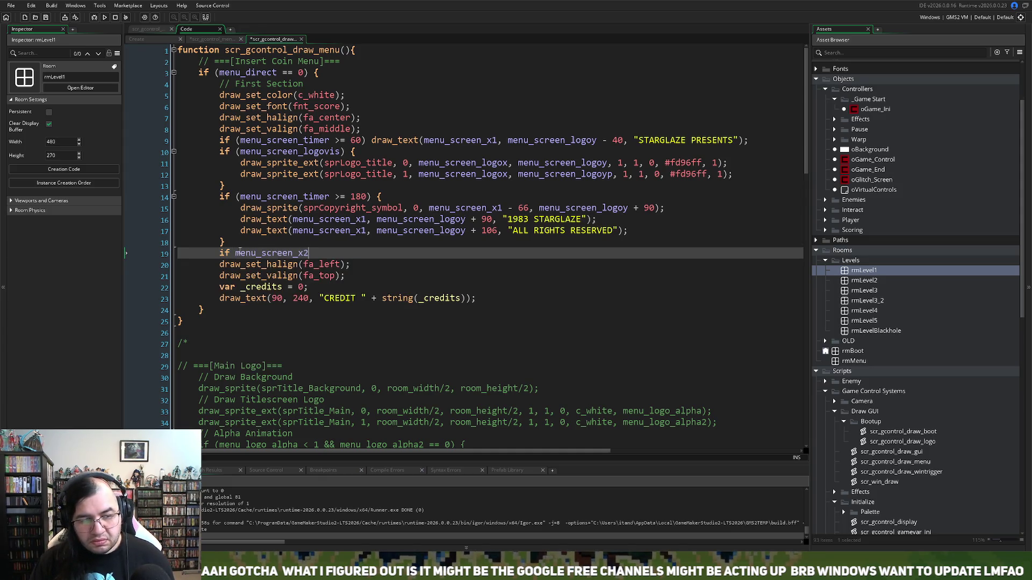
pyautogui.press('BackSpace')
pyautogui.press('BackSpace')
pyautogui.press('BackSpace')
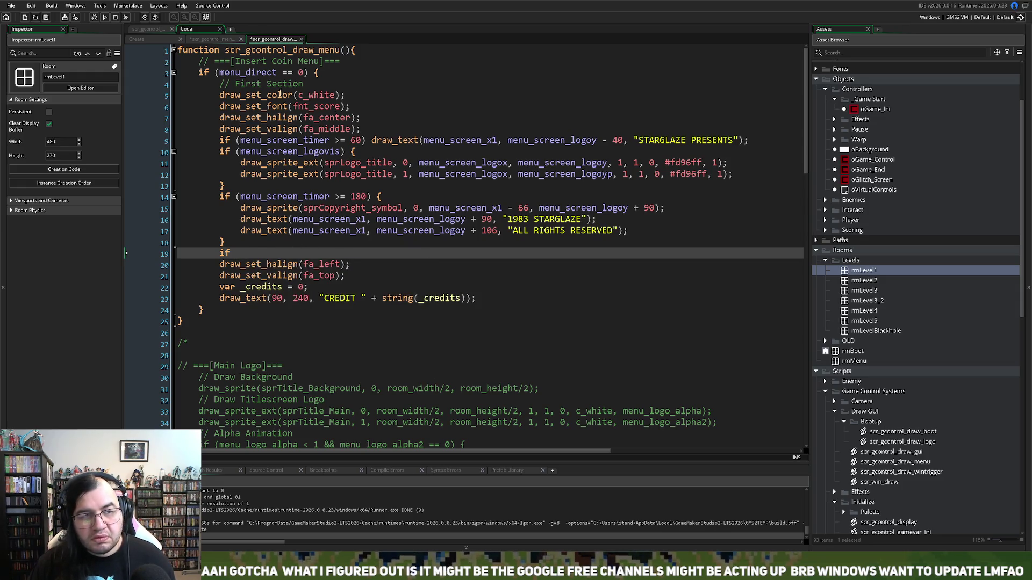
pyautogui.hotkey('shift', 'Home')
pyautogui.hotkey('shift', 'Home')
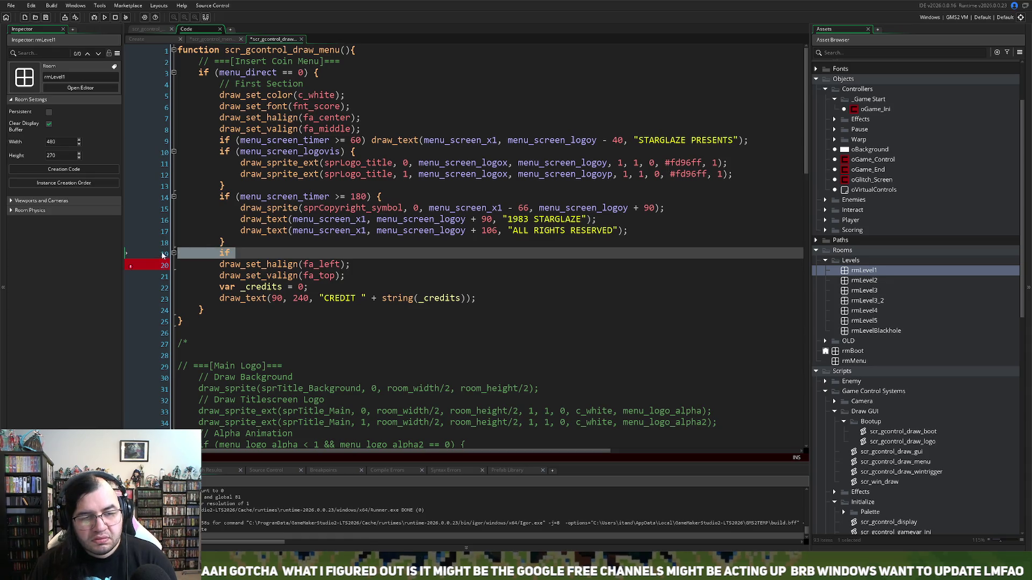
pyautogui.press('BackSpace')
# Step: Reorder the open script tabs and show the controller's Create event code
pyautogui.click(213, 40)
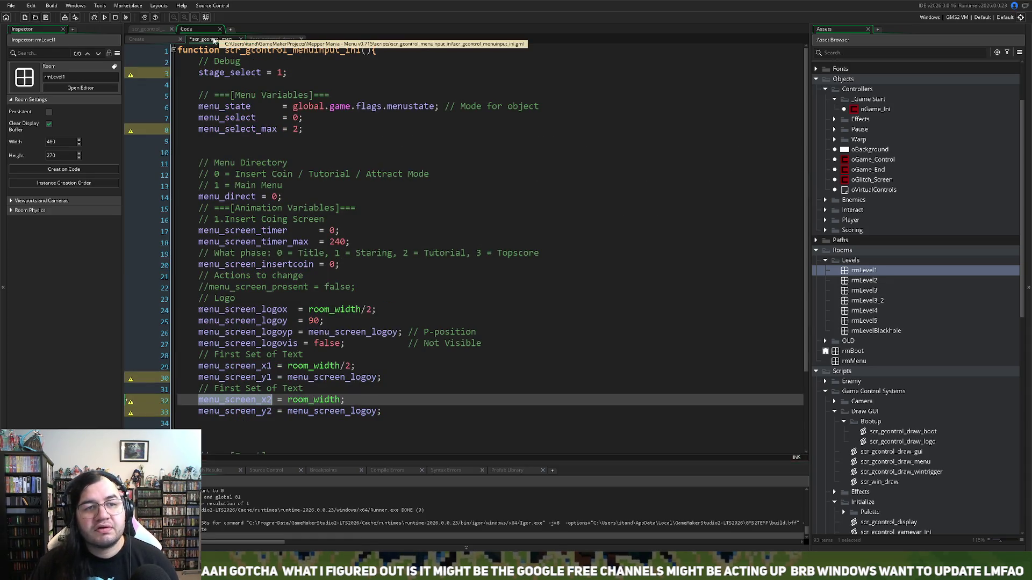
pyautogui.click(253, 41)
pyautogui.click(215, 40)
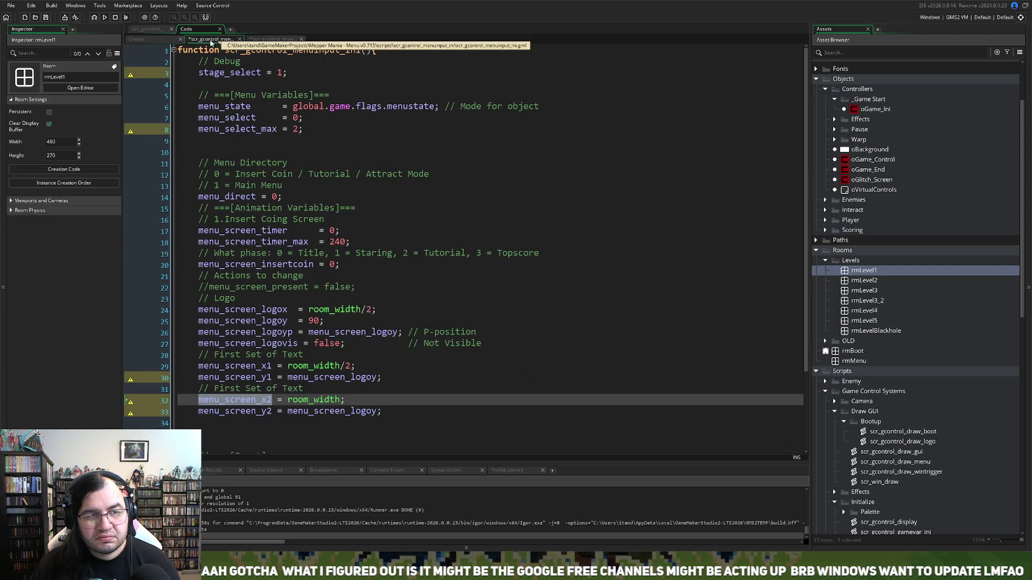
pyautogui.moveTo(217, 42); pyautogui.dragTo(148, 39)
pyautogui.click(204, 39)
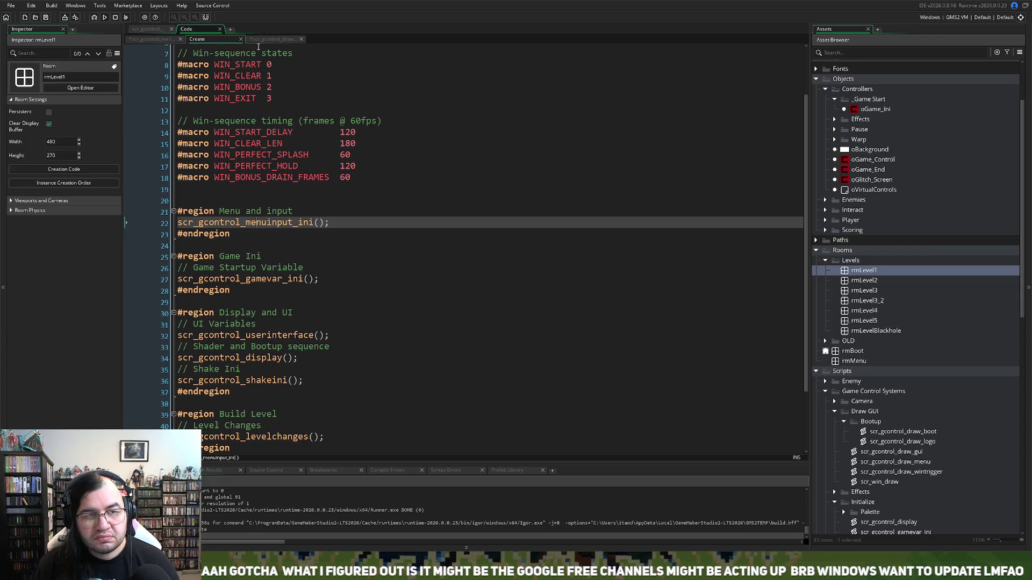
# Step: Close the Create event and merge scr_gcontrol_mainmenu into the main workspace
pyautogui.click(241, 39)
pyautogui.click(162, 30)
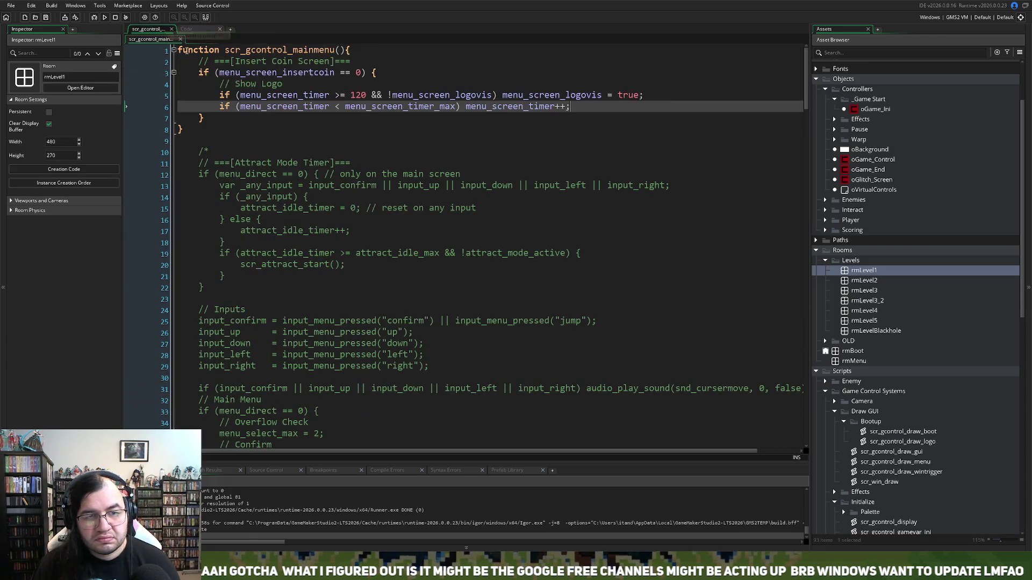
pyautogui.click(189, 28)
pyautogui.click(156, 30)
pyautogui.moveTo(157, 30); pyautogui.dragTo(249, 137)
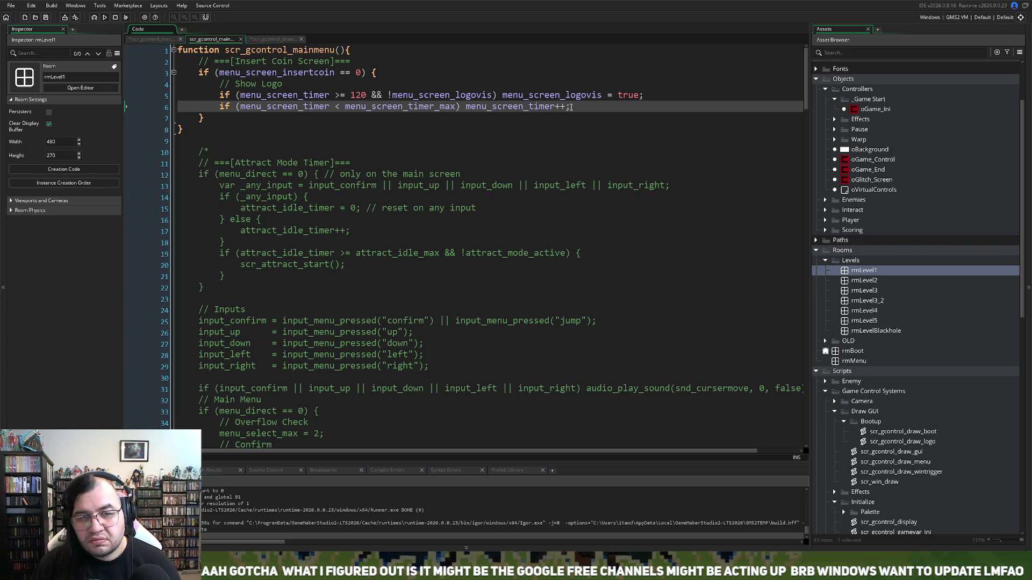
pyautogui.press('Return')
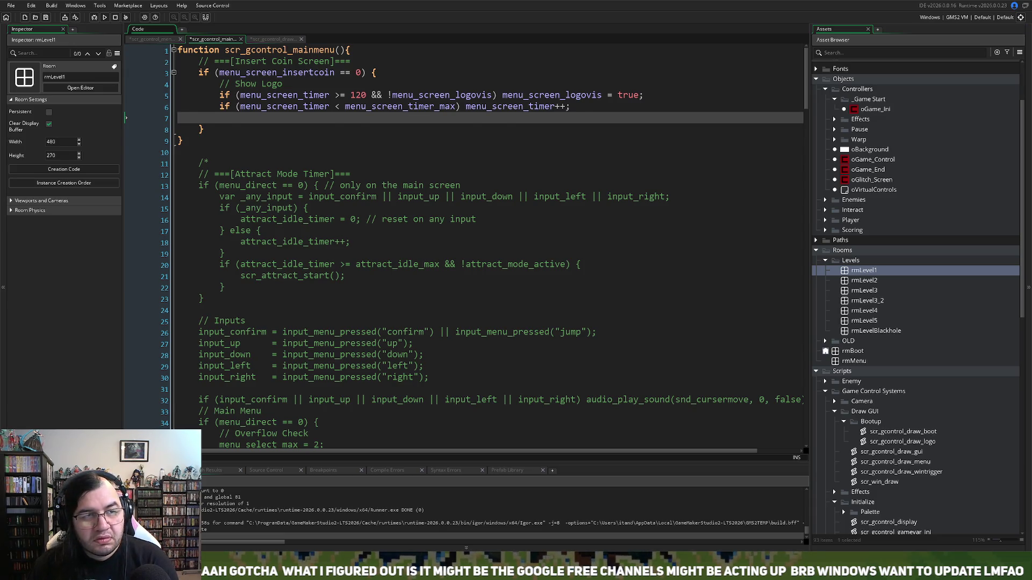
# Step: Change menu_screen_timer_max from 240 to 300 in the menu input setup script
pyautogui.hotkey('ctrl', 'Tab')
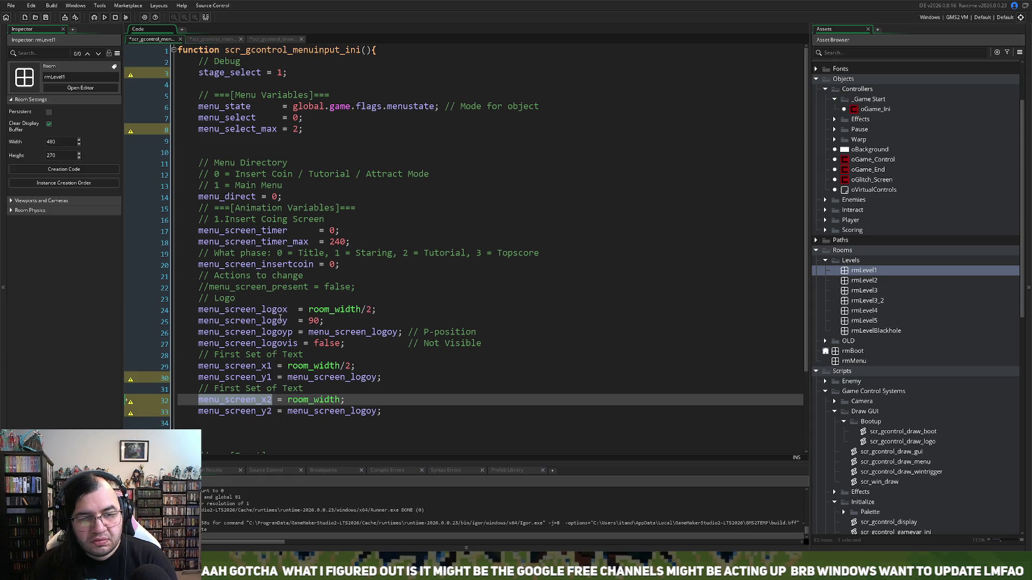
pyautogui.doubleClick(342, 242)
pyautogui.write('300')
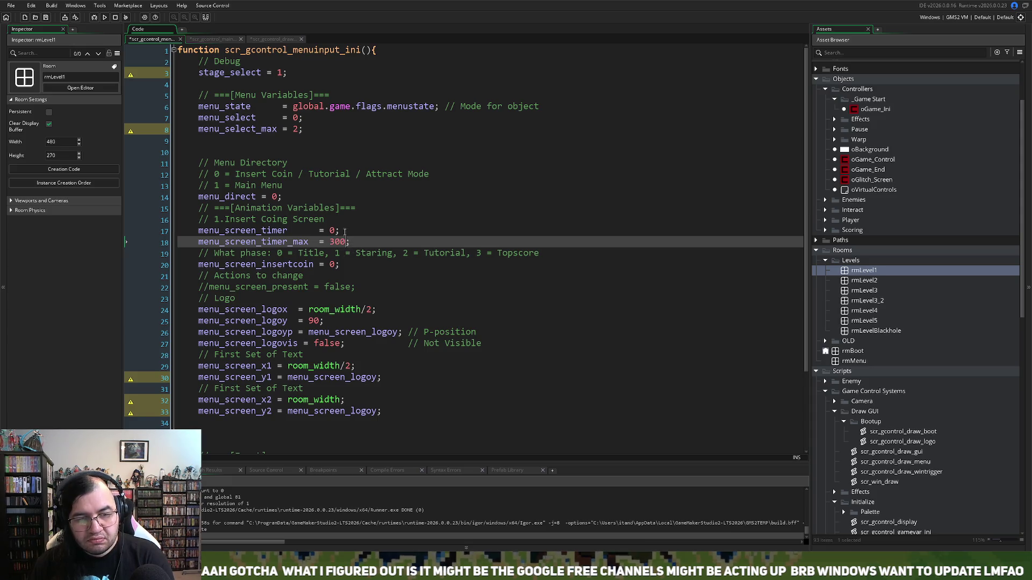
# Step: Wrap menu_screen_timer++ in braces in the main-menu script
pyautogui.click(200, 40)
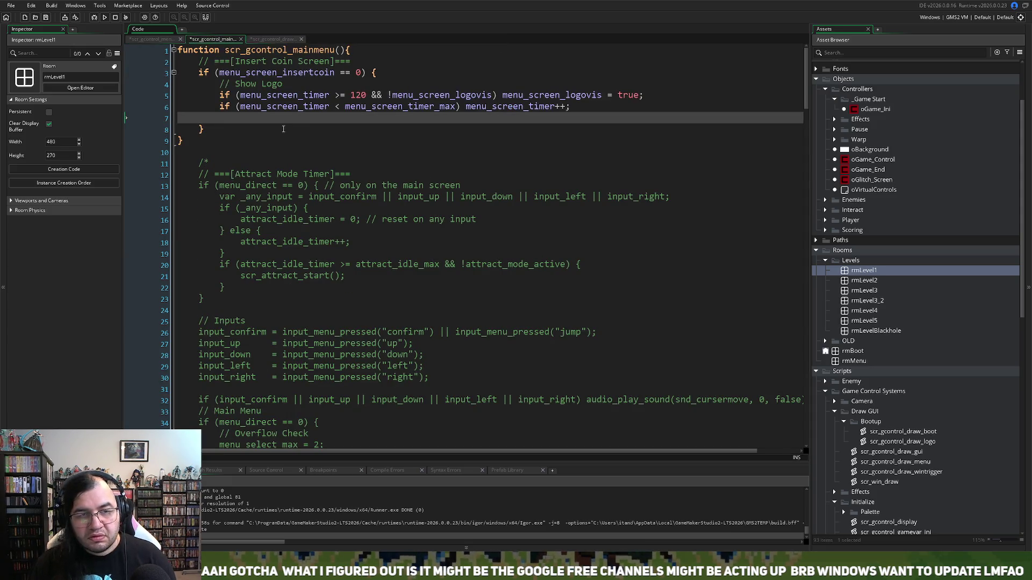
pyautogui.click(465, 107)
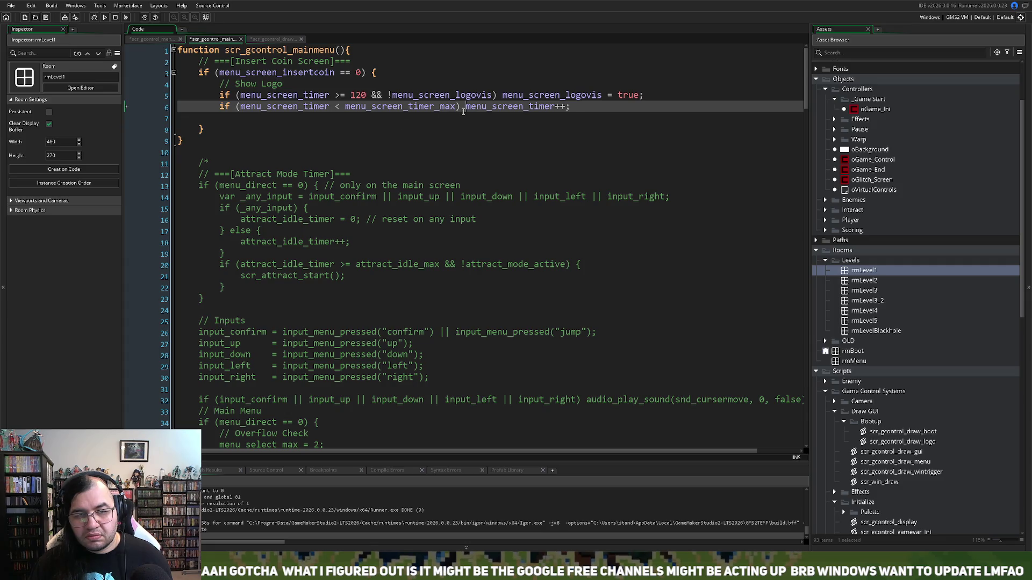
pyautogui.write('{')
pyautogui.press('Return')
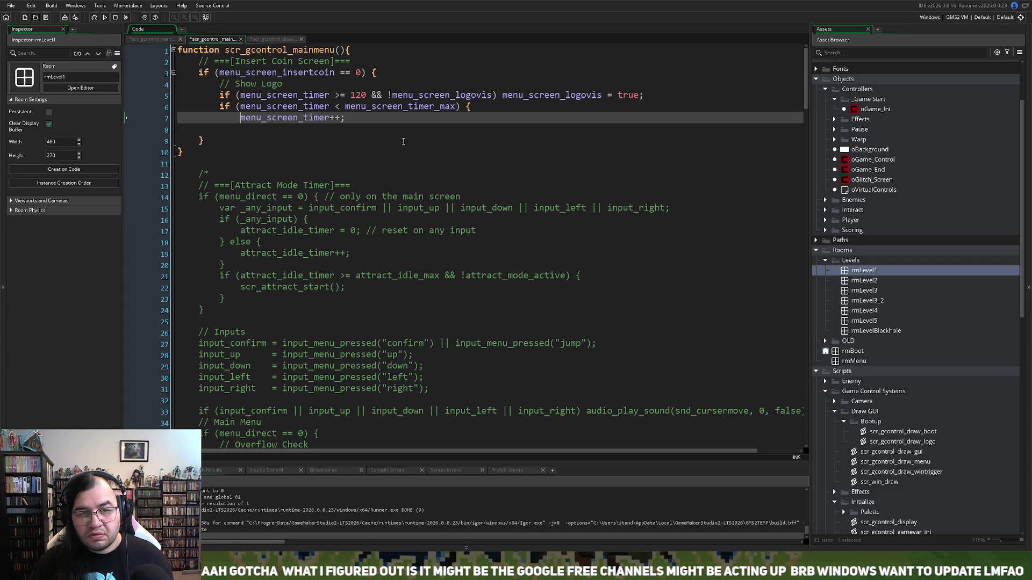
pyautogui.click(378, 117)
pyautogui.press('Return')
pyautogui.press('BackSpace')
pyautogui.write('}')
# Step: Add an empty else { } block after the timer block
pyautogui.press('Return')
pyautogui.write('e')
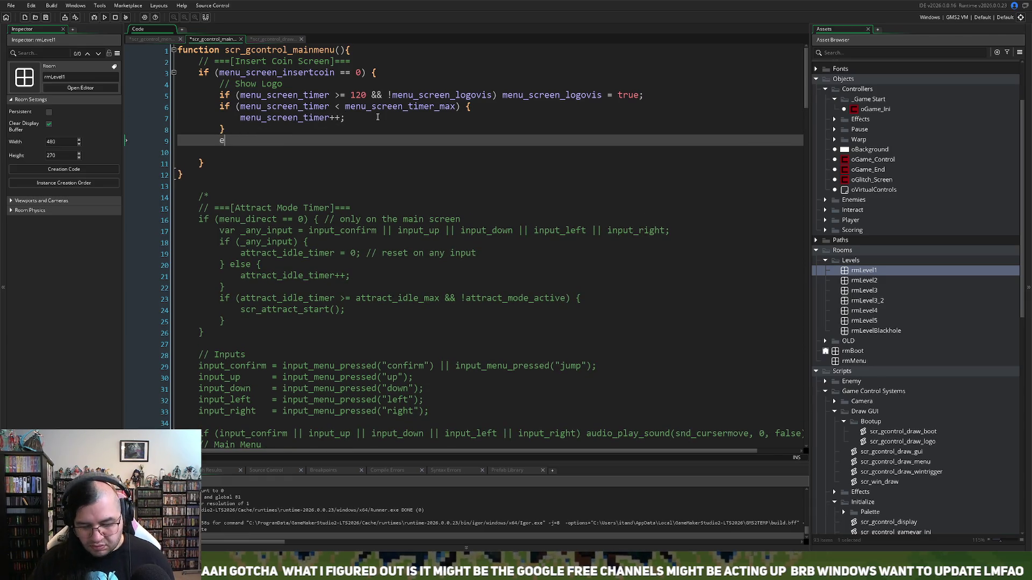
pyautogui.write('lse {')
pyautogui.press('Return')
pyautogui.press('Return')
pyautogui.press('BackSpace')
pyautogui.write('}')
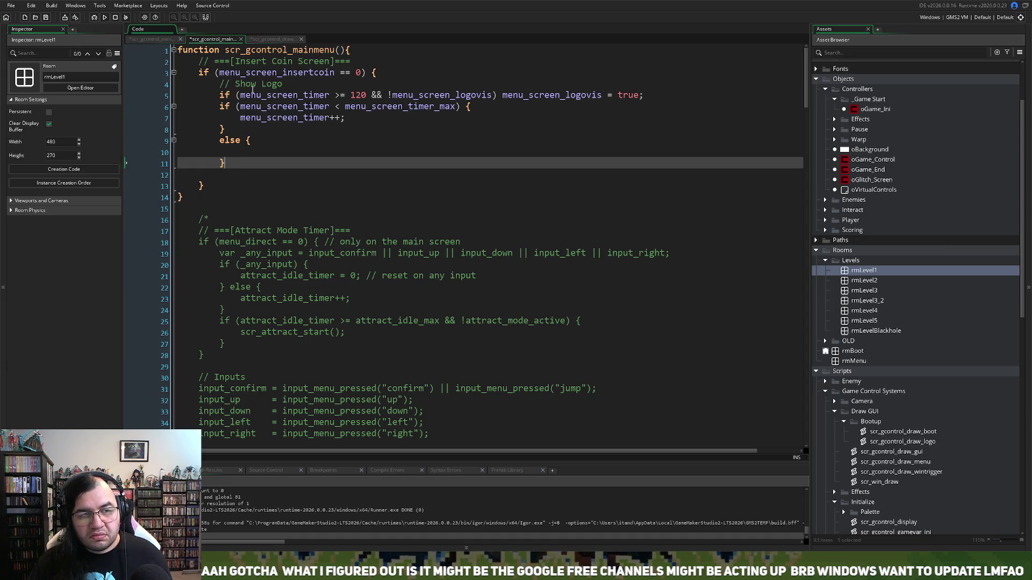
pyautogui.click(151, 39)
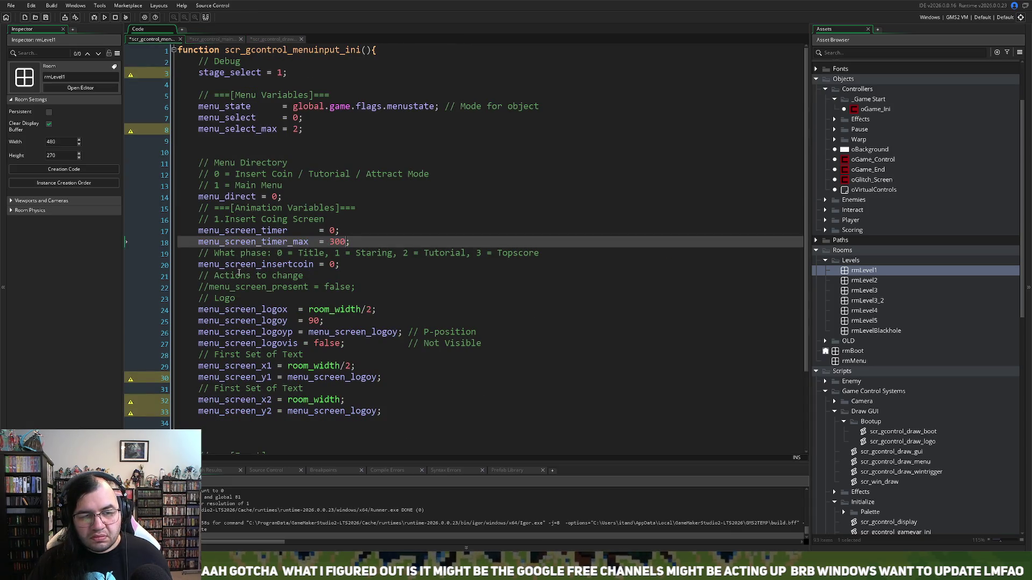
# Step: Put menu_screen_insertcoin++; inside the else block
pyautogui.doubleClick(249, 264)
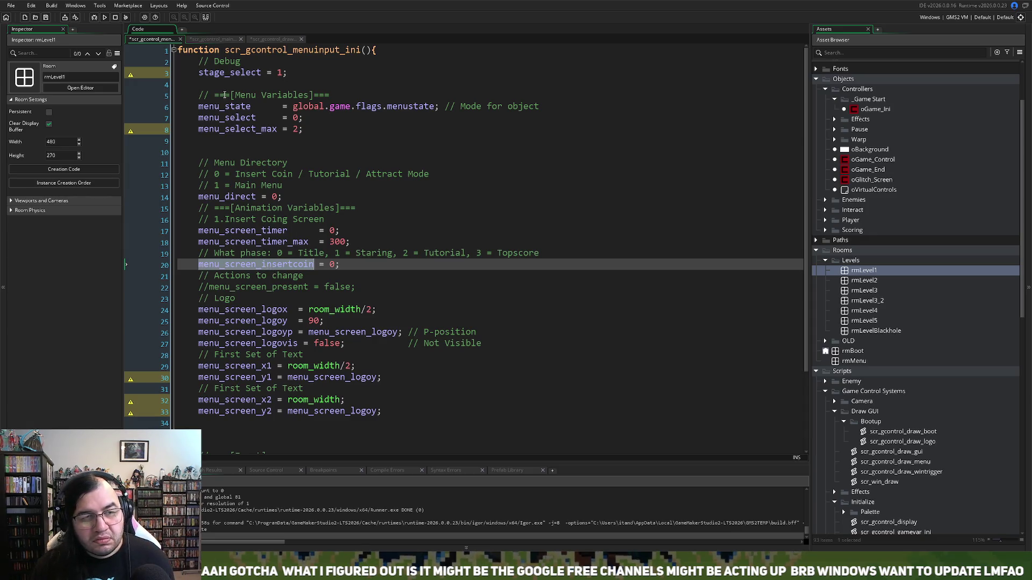
pyautogui.click(212, 40)
pyautogui.click(235, 144)
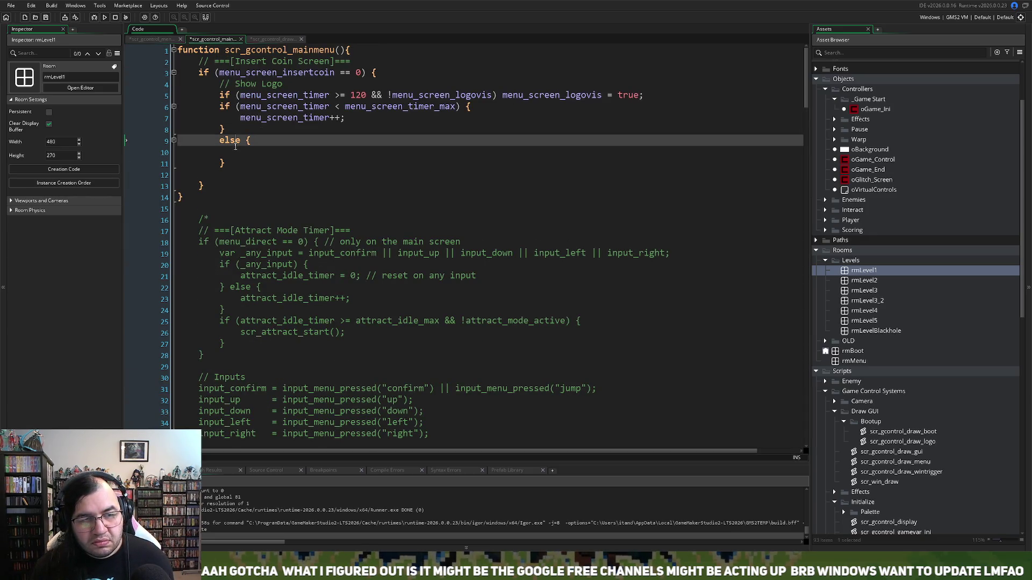
pyautogui.press('End')
pyautogui.press('BackSpace')
pyautogui.write('menu_screen_insertcoin')
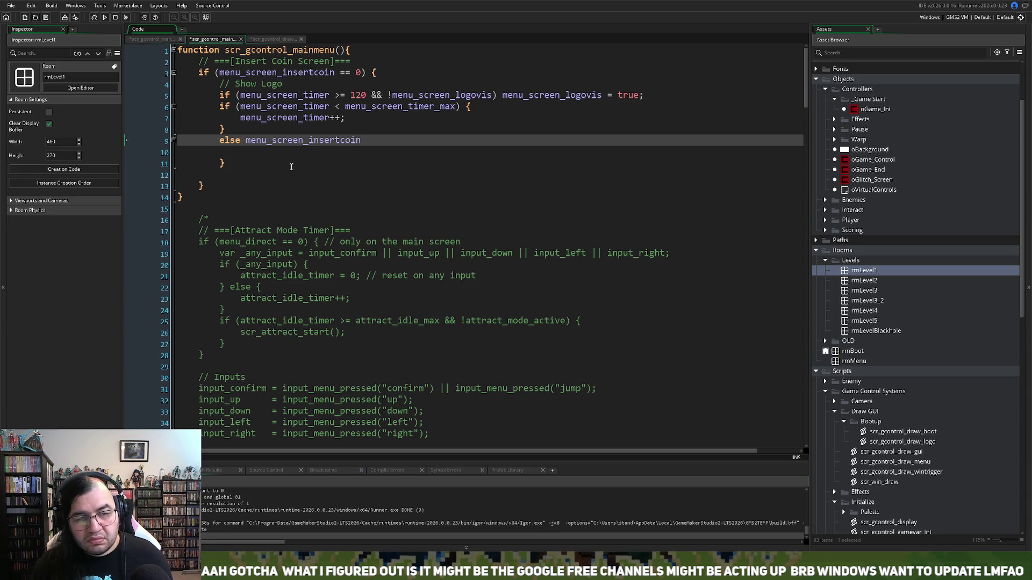
pyautogui.hotkey('ctrl', 'BackSpace')
pyautogui.write('{')
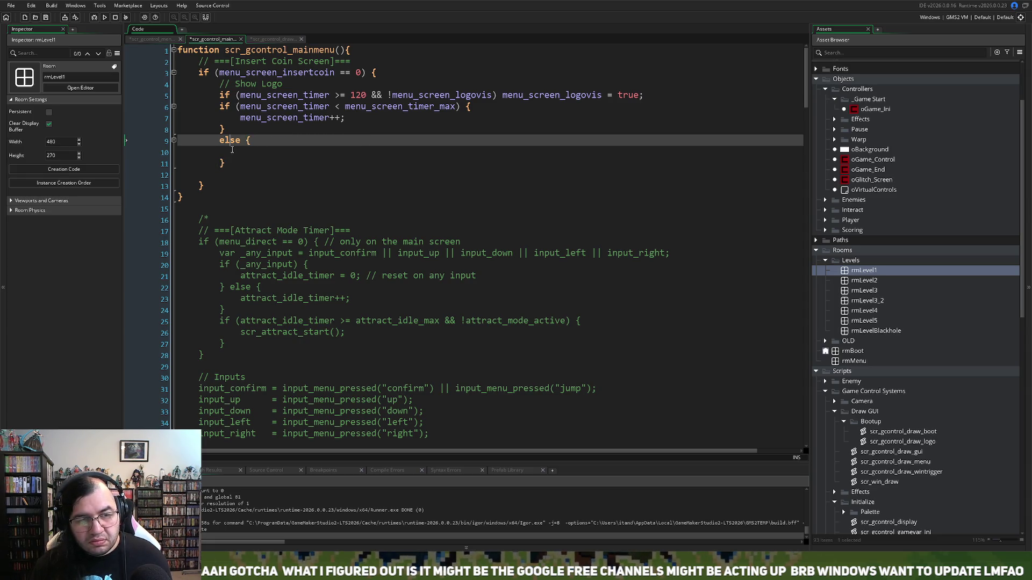
pyautogui.click(232, 150)
pyautogui.write('menu_screen_insertcoin')
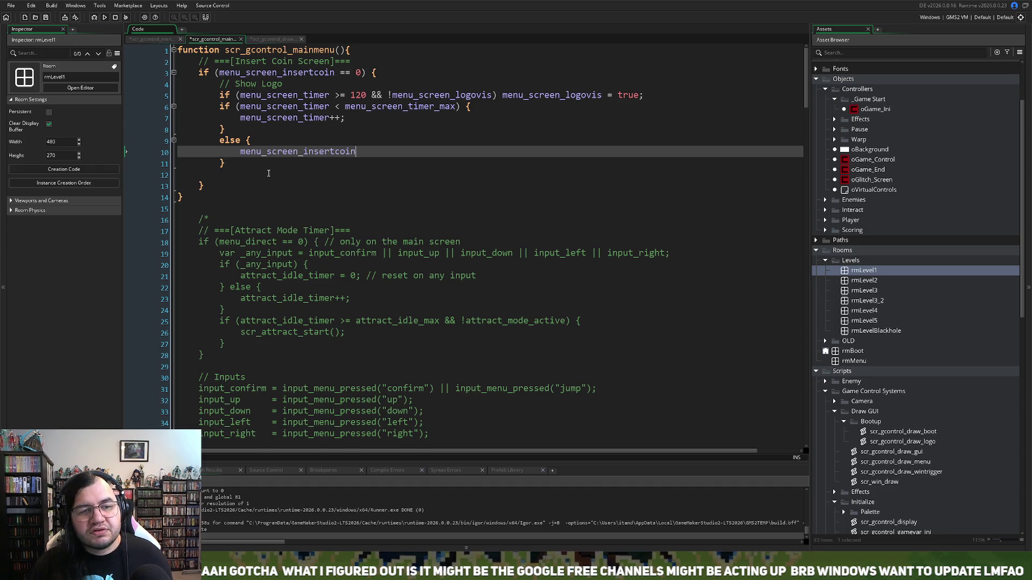
pyautogui.write('++;')
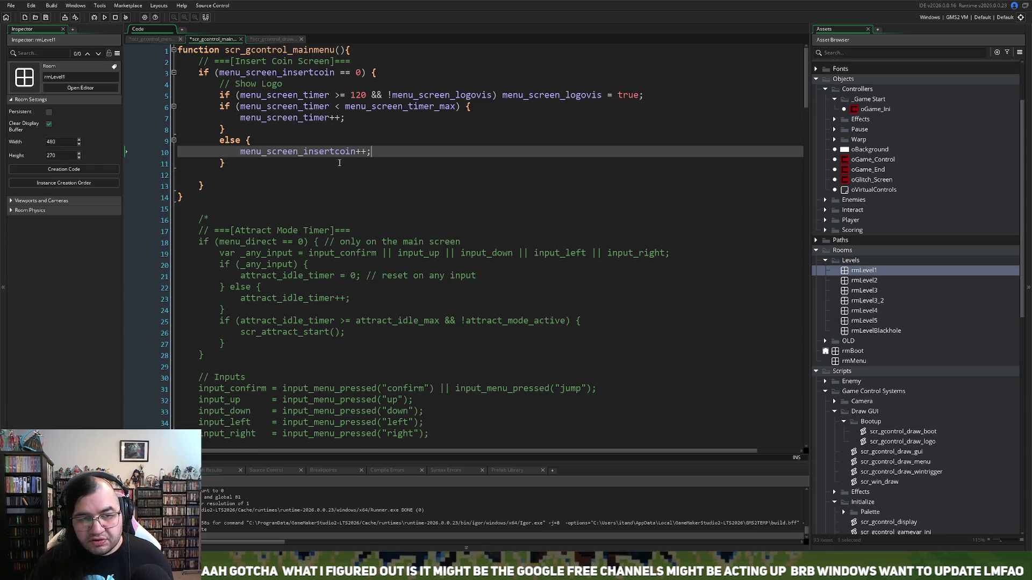
pyautogui.press('Return')
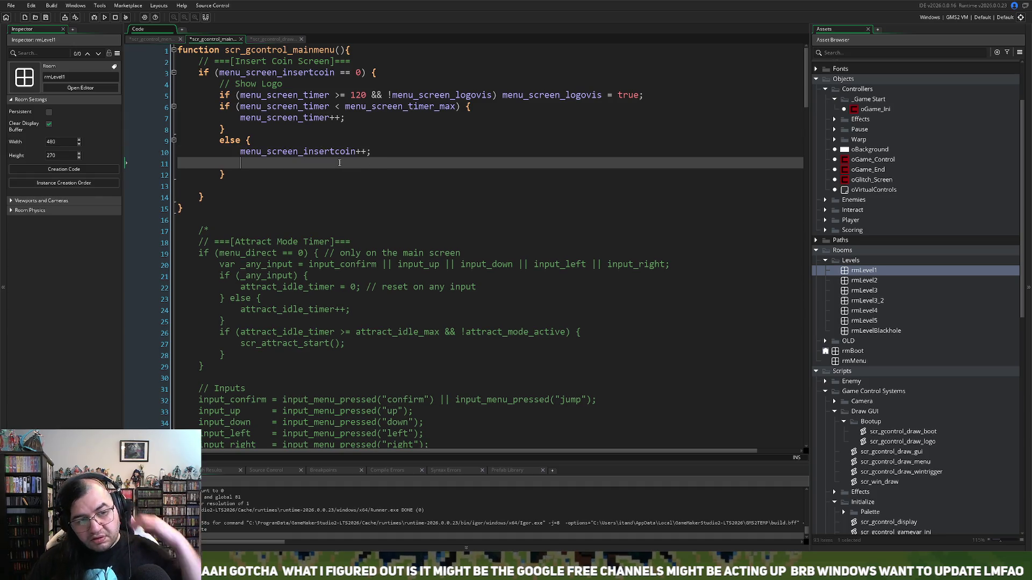
# Step: Add menu_screen_timer = 0; below the increment, with a blank line above it
pyautogui.click(242, 153)
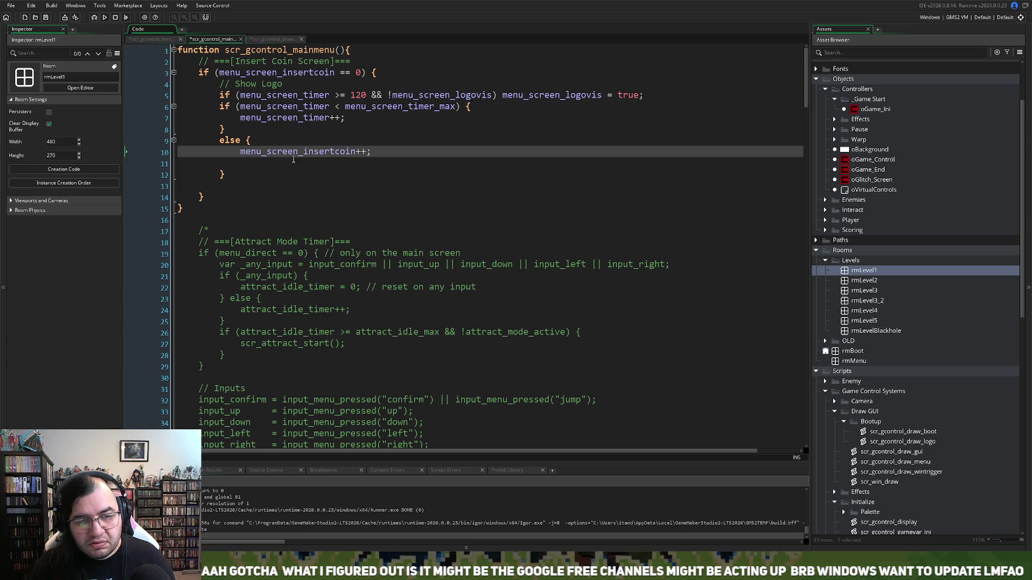
pyautogui.click(241, 164)
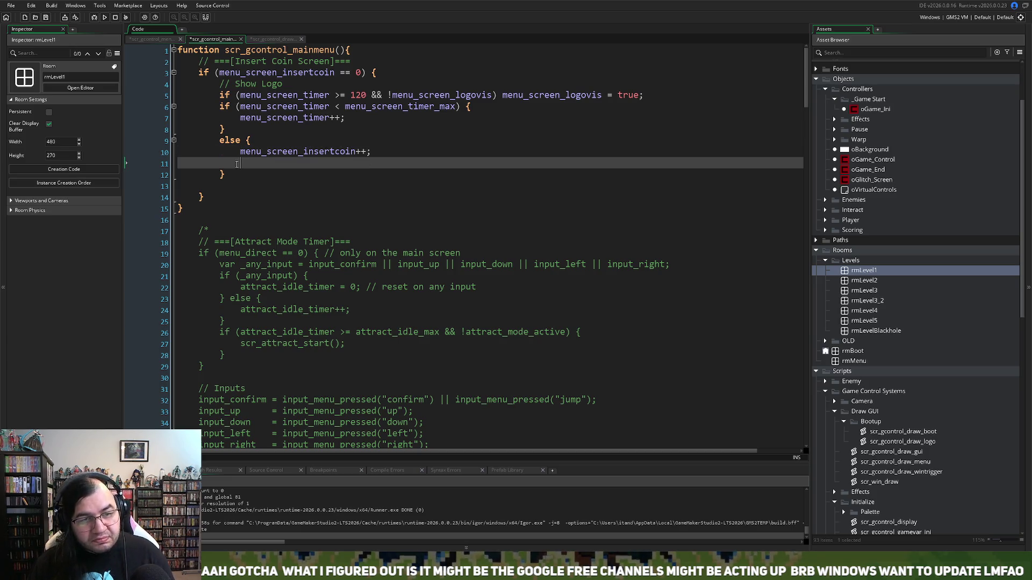
pyautogui.doubleClick(276, 122)
pyautogui.hotkey('ctrl', 'c')
pyautogui.click(256, 162)
pyautogui.hotkey('ctrl', 'v')
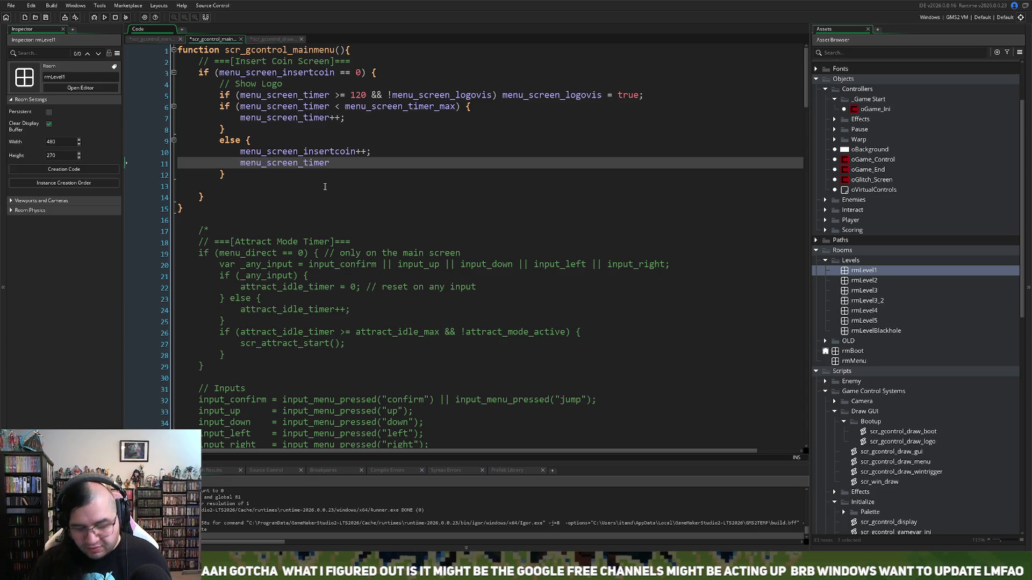
pyautogui.write('= 0;')
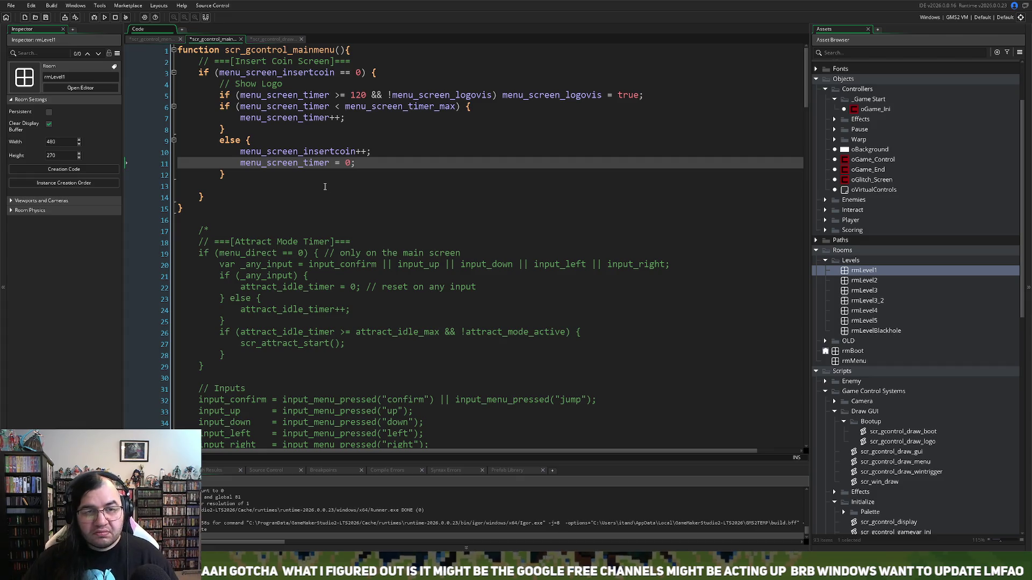
pyautogui.click(240, 152)
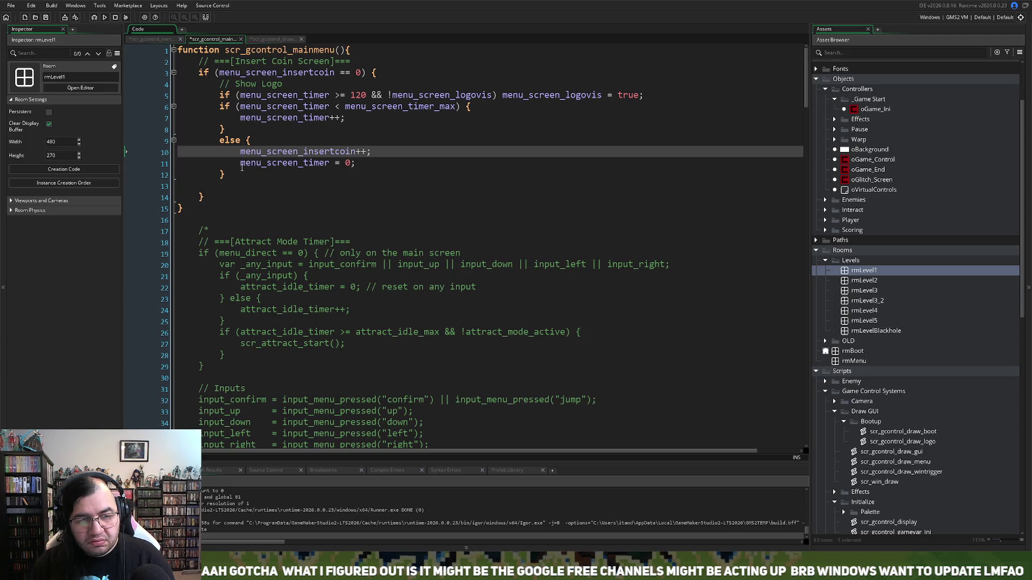
pyautogui.click(242, 163)
pyautogui.press('Return')
pyautogui.press('Up')
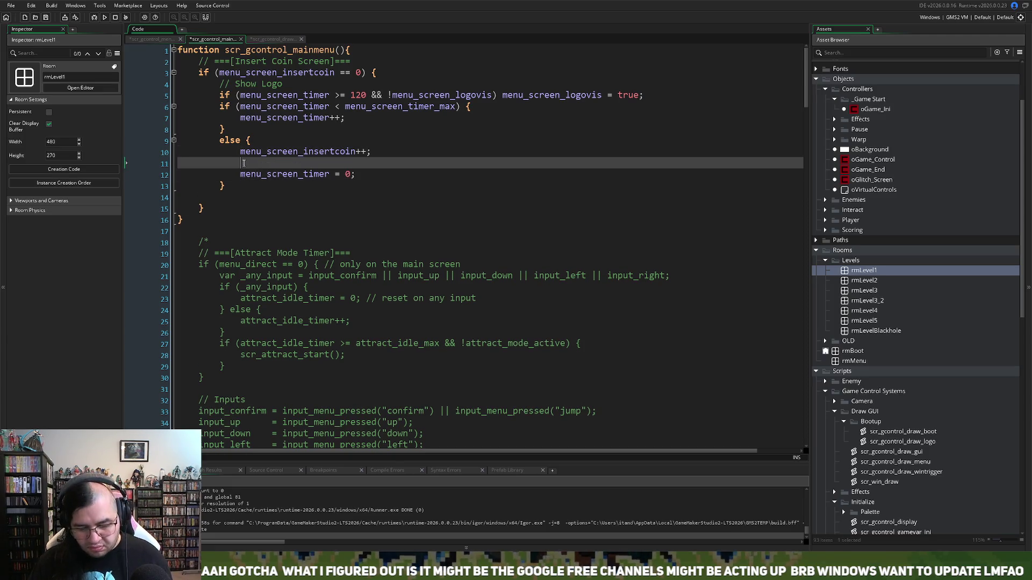
# Step: Start an if (menu_screen_insertcoin condition in the else block, removing the old increment line
pyautogui.write('if')
pyautogui.press('BackSpace')
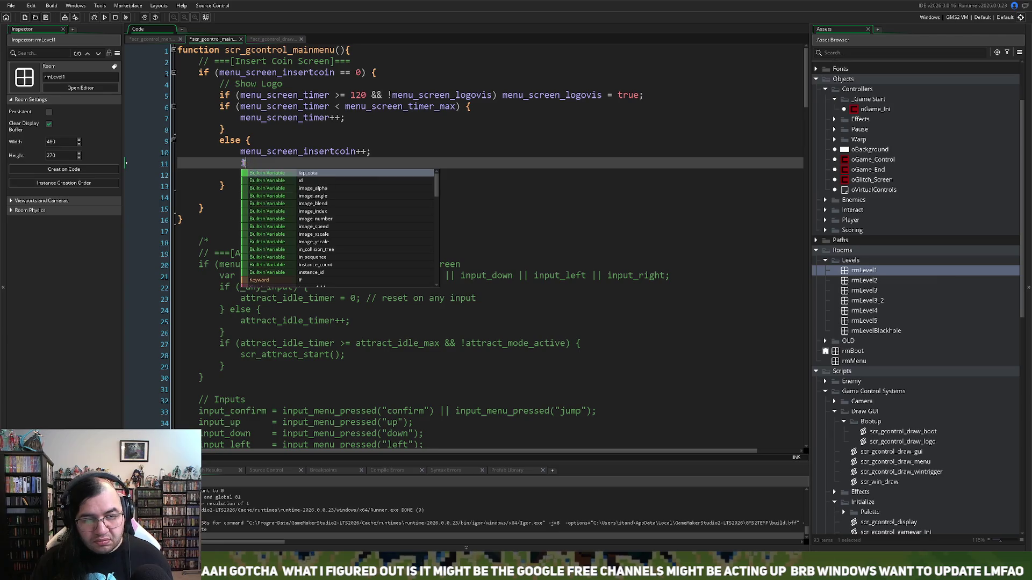
pyautogui.write('f')
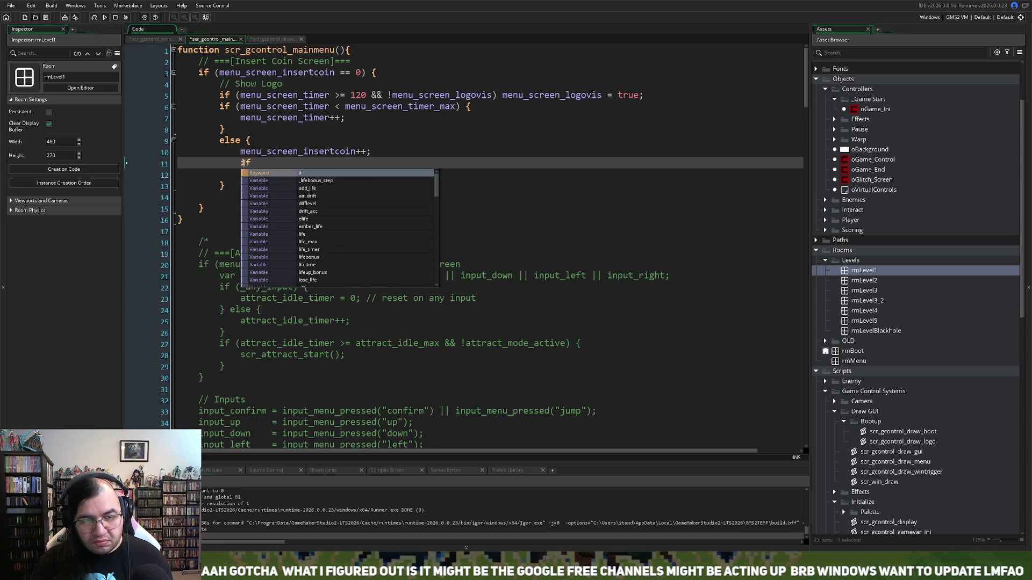
pyautogui.press('Escape')
pyautogui.press('BackSpace')
pyautogui.press('BackSpace')
pyautogui.write('sq')
pyautogui.press('BackSpace')
pyautogui.write('wit')
pyautogui.press('BackSpace')
pyautogui.press('BackSpace')
pyautogui.press('BackSpace')
pyautogui.write('if (menu_screen_insertcoin')
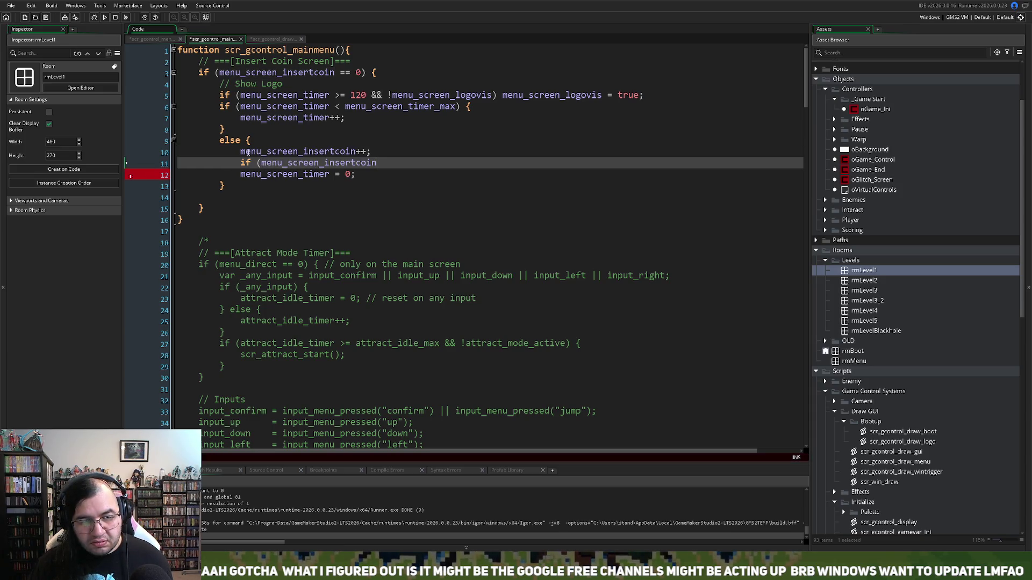
pyautogui.click(385, 153)
pyautogui.hotkey('shift', 'Home')
pyautogui.press('BackSpace')
pyautogui.press('BackSpace')
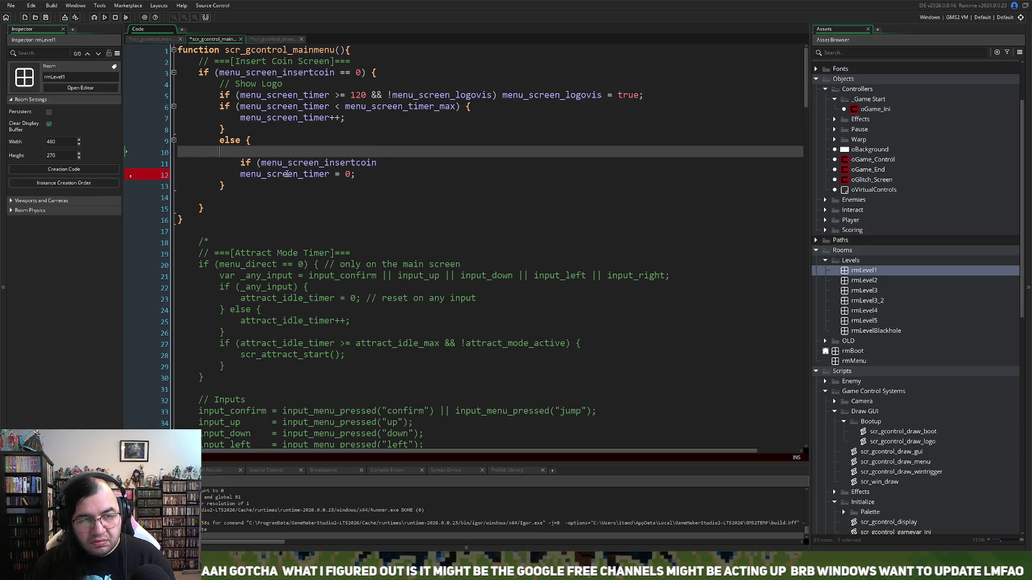
pyautogui.press('BackSpace')
pyautogui.press('BackSpace')
# Step: Complete the condition as == 0) { and close the block around the indented timer reset
pyautogui.click(381, 152)
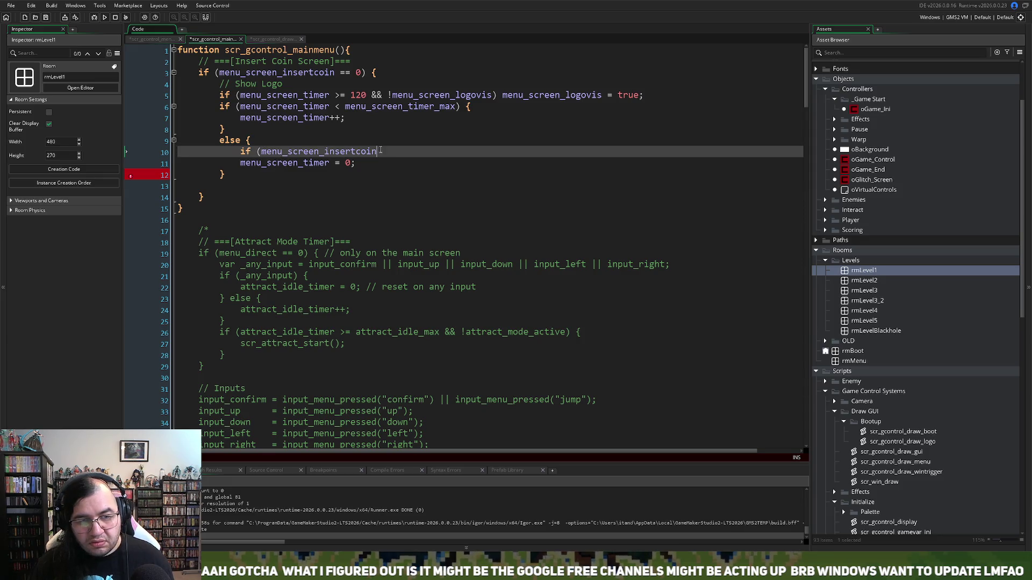
pyautogui.write('== 0)')
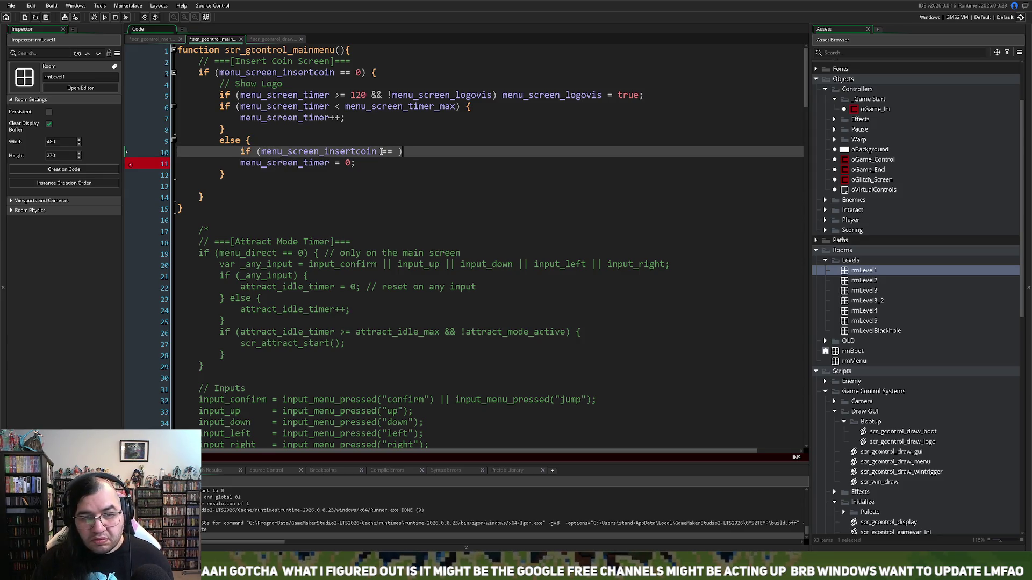
pyautogui.write(' {')
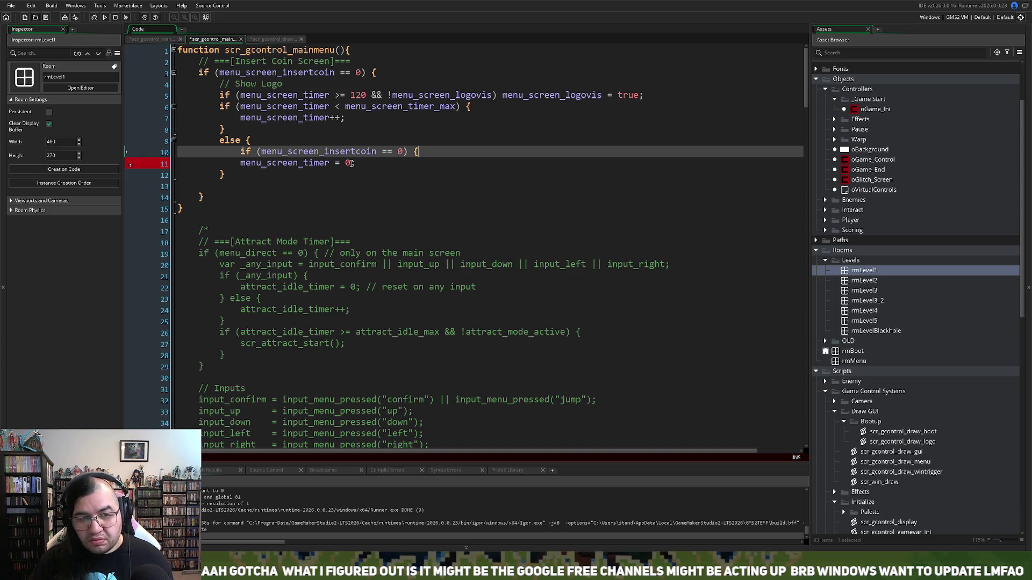
pyautogui.click(241, 164)
pyautogui.press('Tab')
pyautogui.click(420, 164)
pyautogui.press('Return')
pyautogui.write('}')
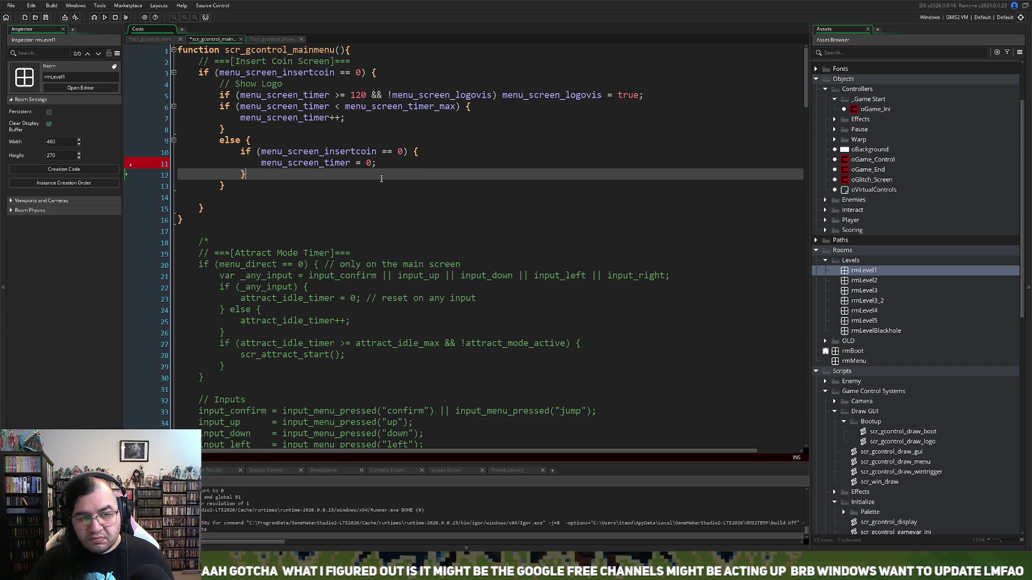
# Step: Put menu_screen_insertcoin++; inside the if, above the timer reset
pyautogui.click(264, 162)
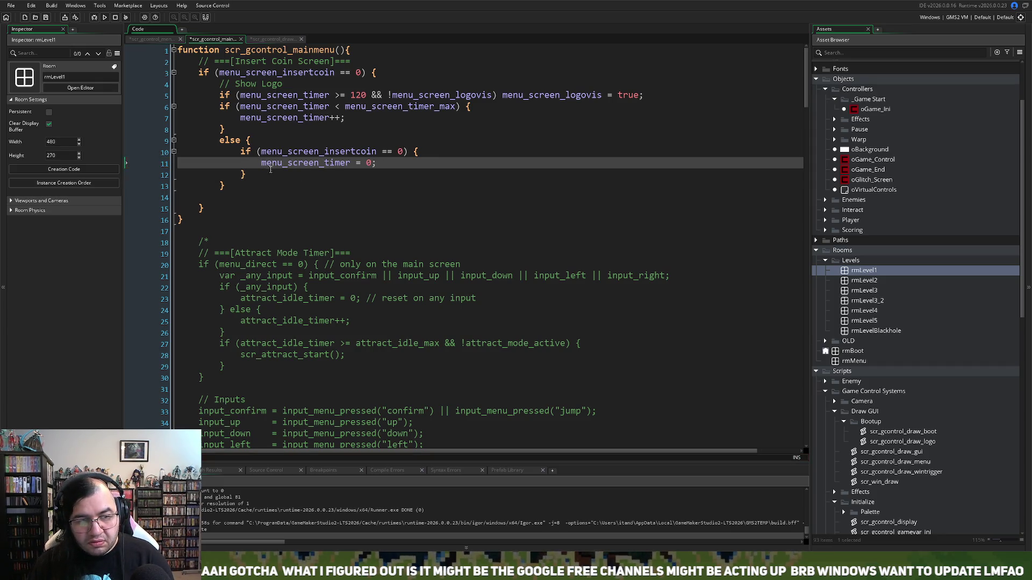
pyautogui.press('Return')
pyautogui.press('Up')
pyautogui.write('menu_screen_insertcoin++;')
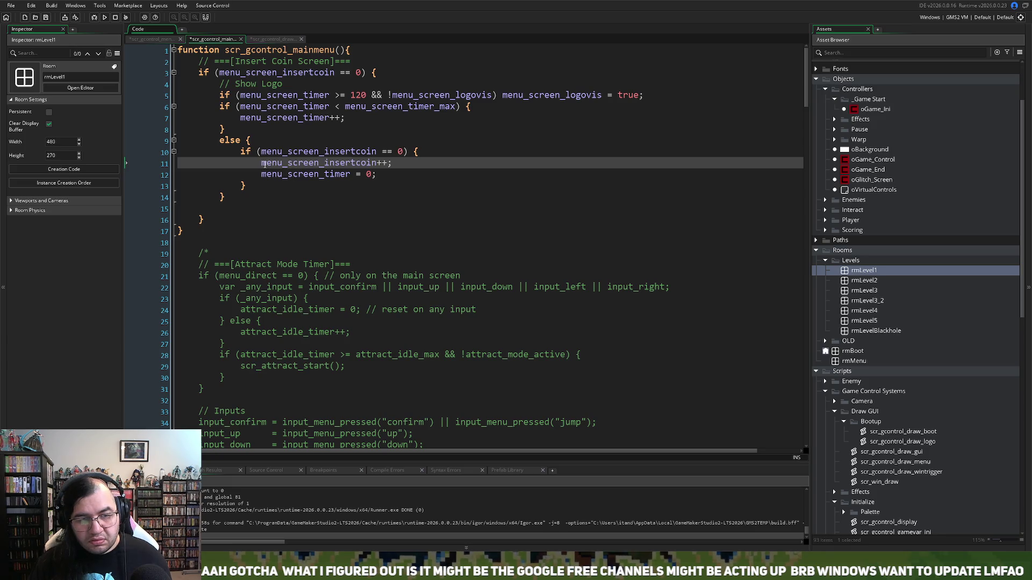
# Step: Add the comment '// Go to Screen 1 - Staring' above the if
pyautogui.click(241, 152)
pyautogui.press('Return')
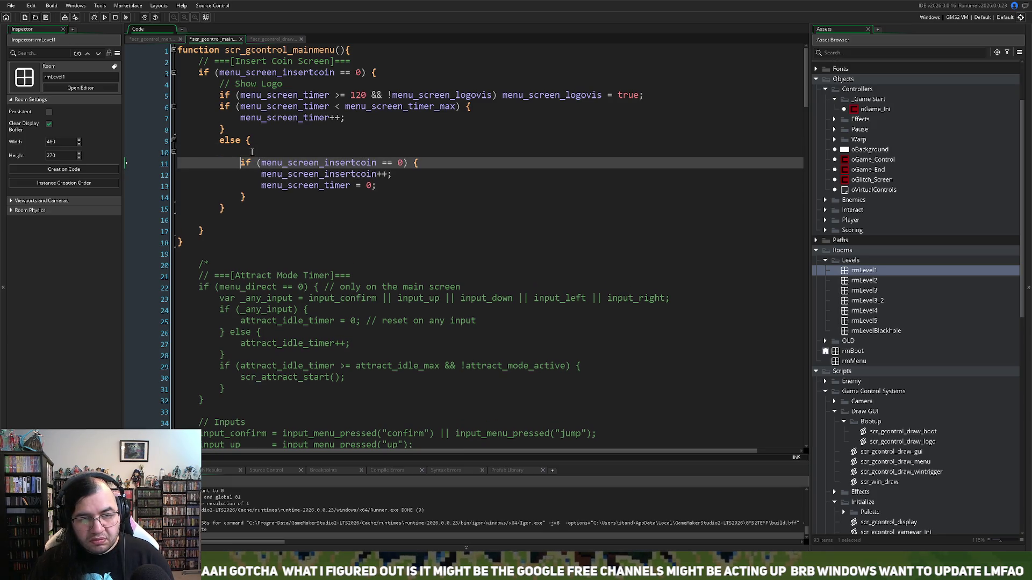
pyautogui.press('Up')
pyautogui.write('//')
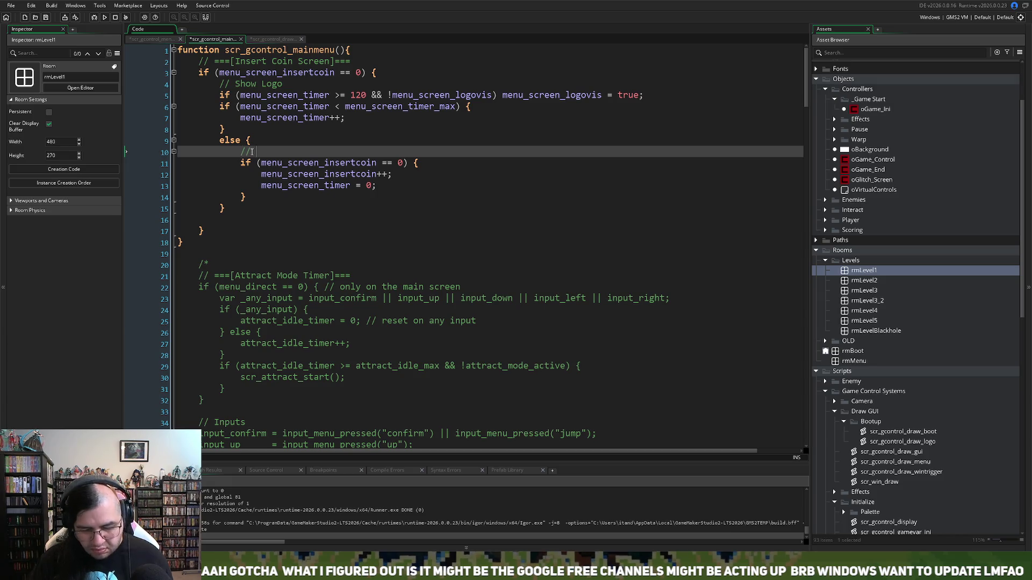
pyautogui.write(' Go to Scre')
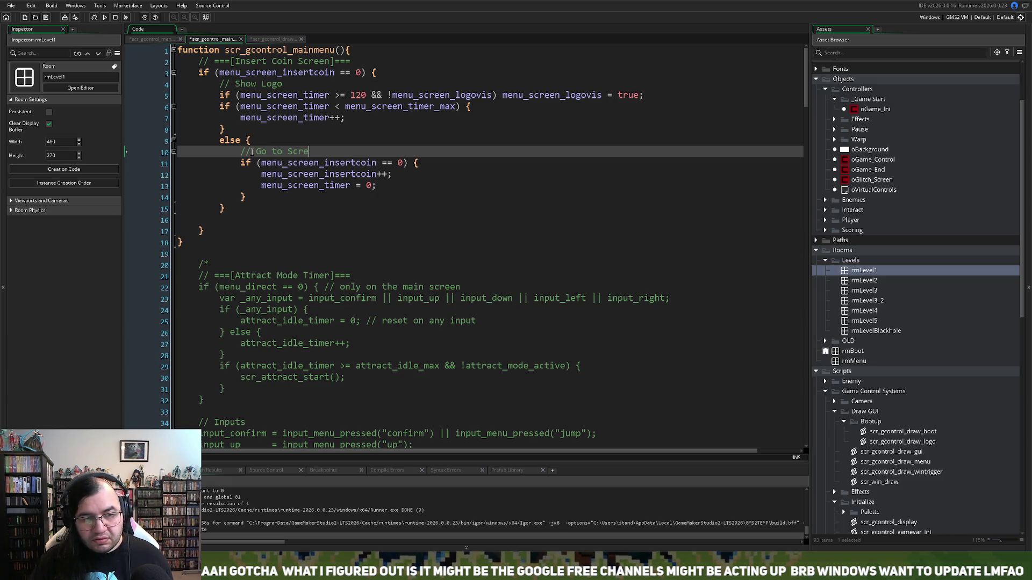
pyautogui.write('en 1')
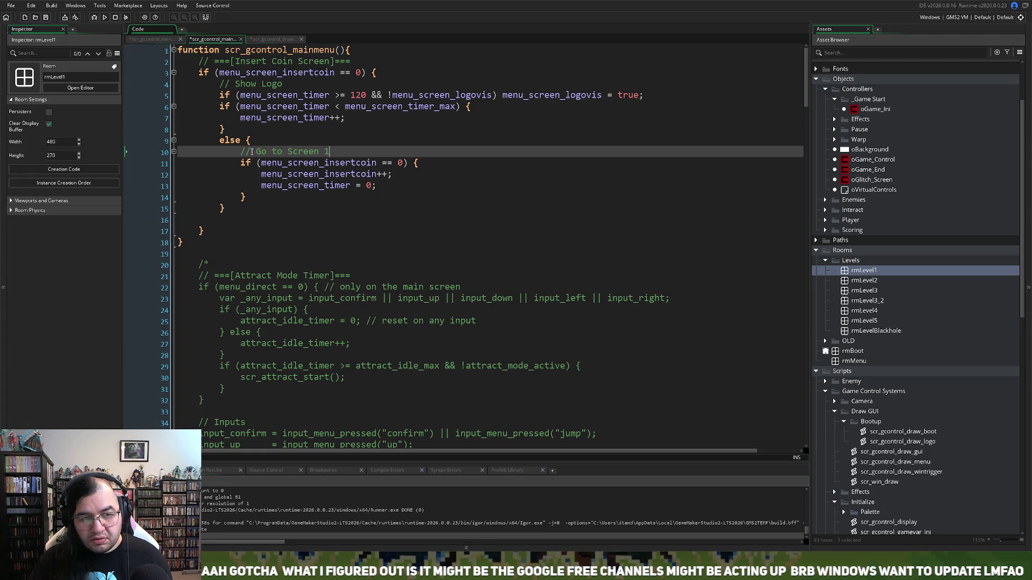
pyautogui.write(' - Staring')
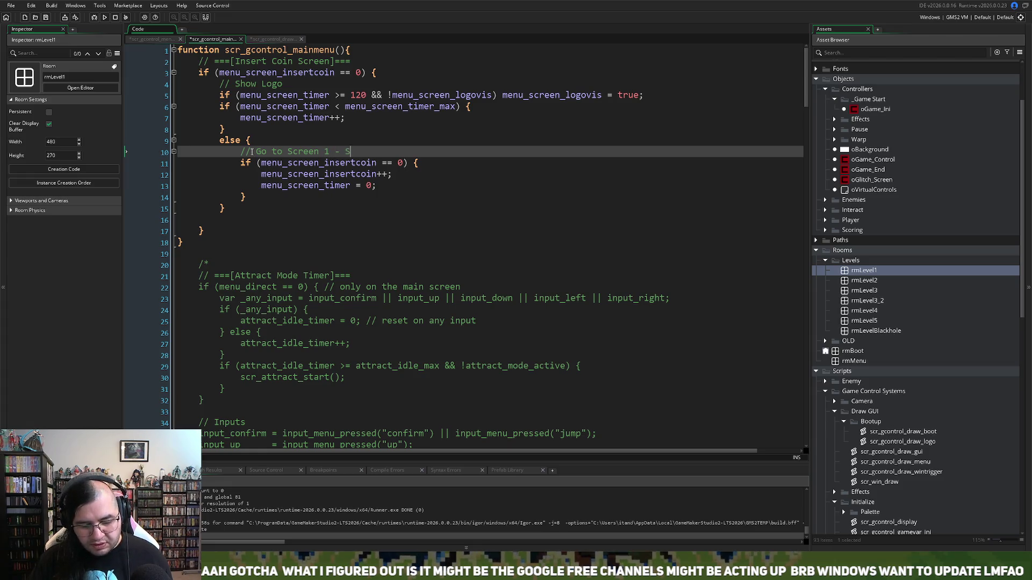
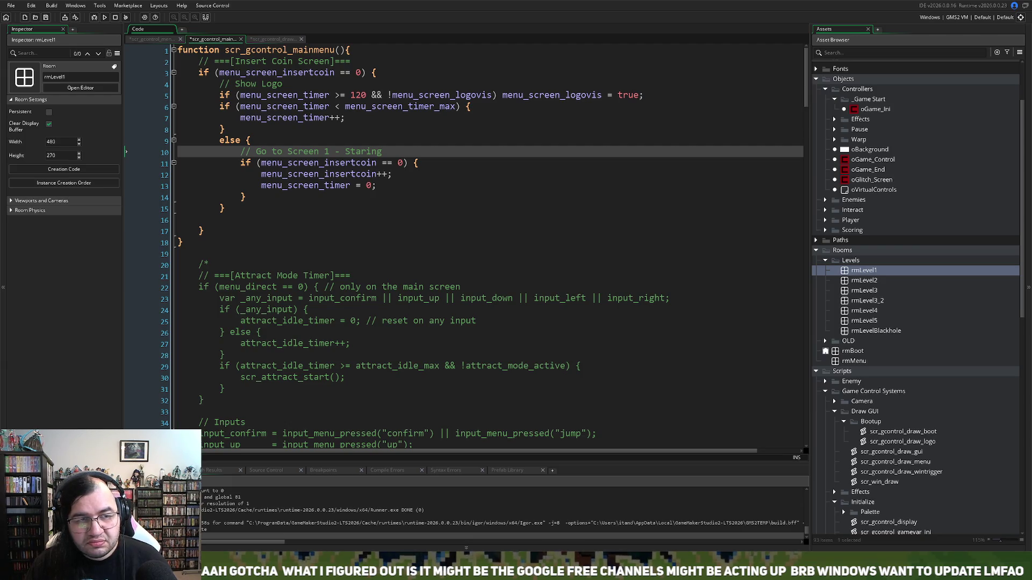
# Step: Insert a new line above menu_screen_insertcoin++ and begin an if ( condition
pyautogui.click(220, 107)
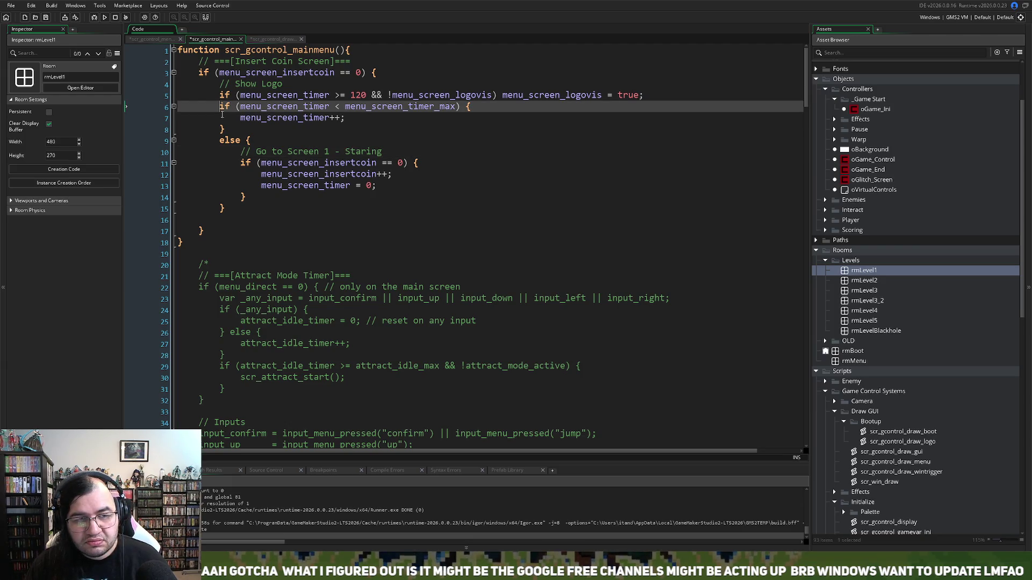
pyautogui.press('Return')
pyautogui.press('Return')
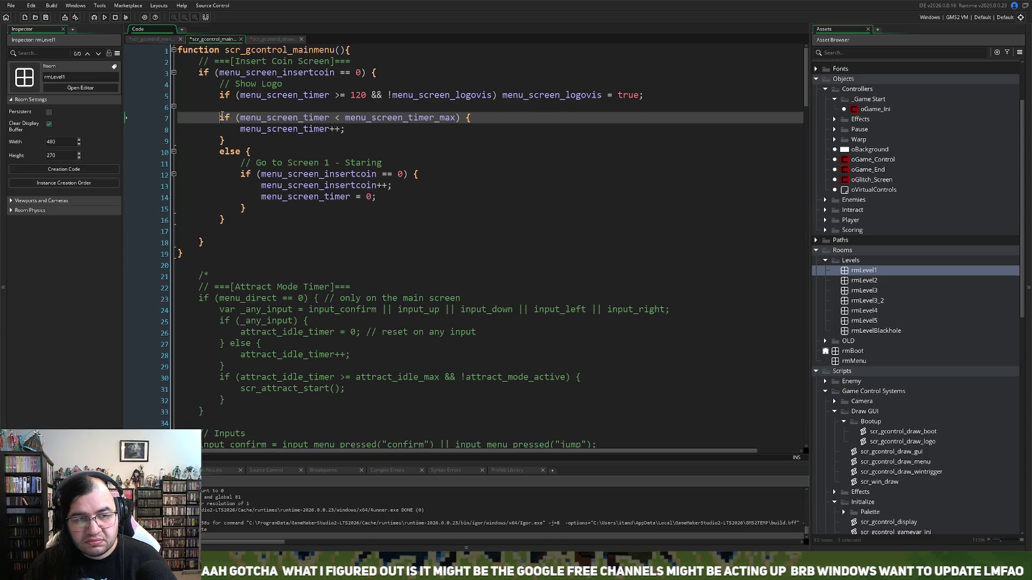
pyautogui.press('BackSpace')
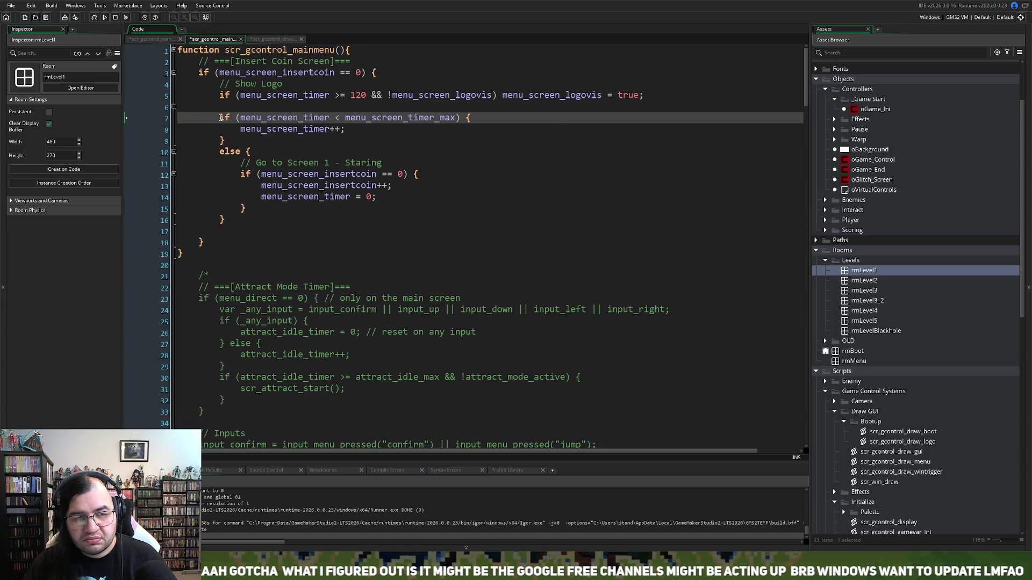
pyautogui.press('BackSpace')
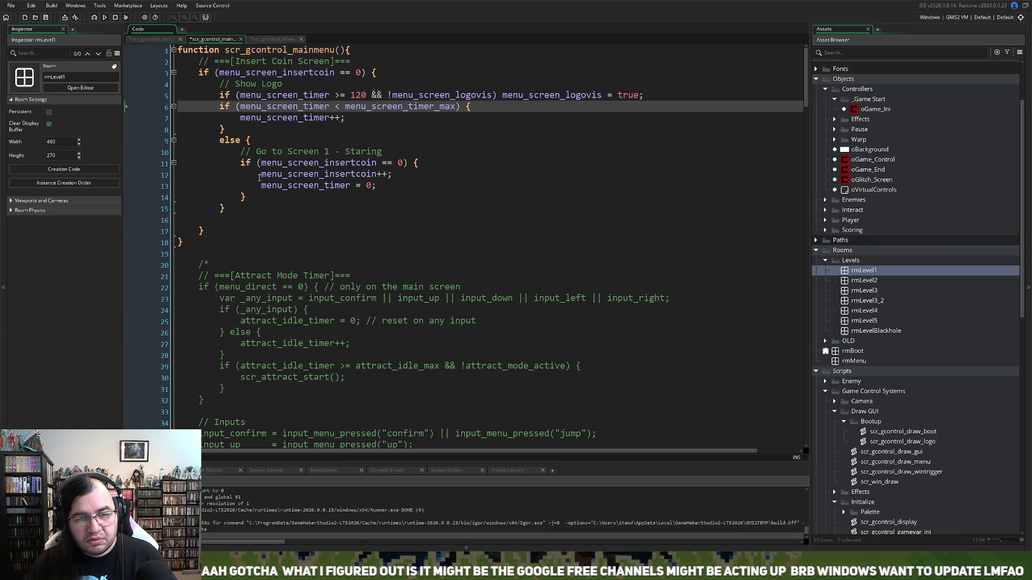
pyautogui.click(262, 175)
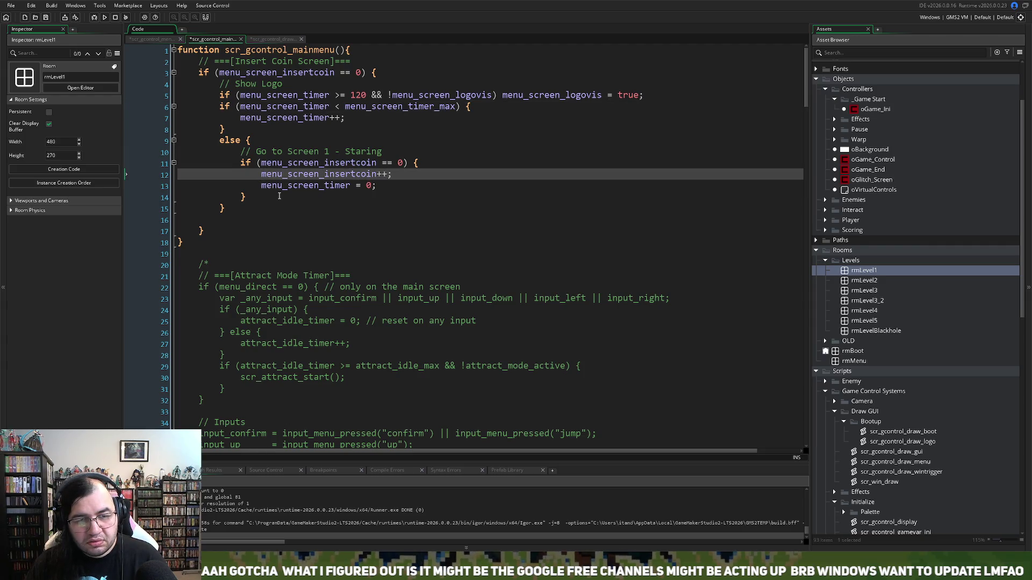
pyautogui.press('Return')
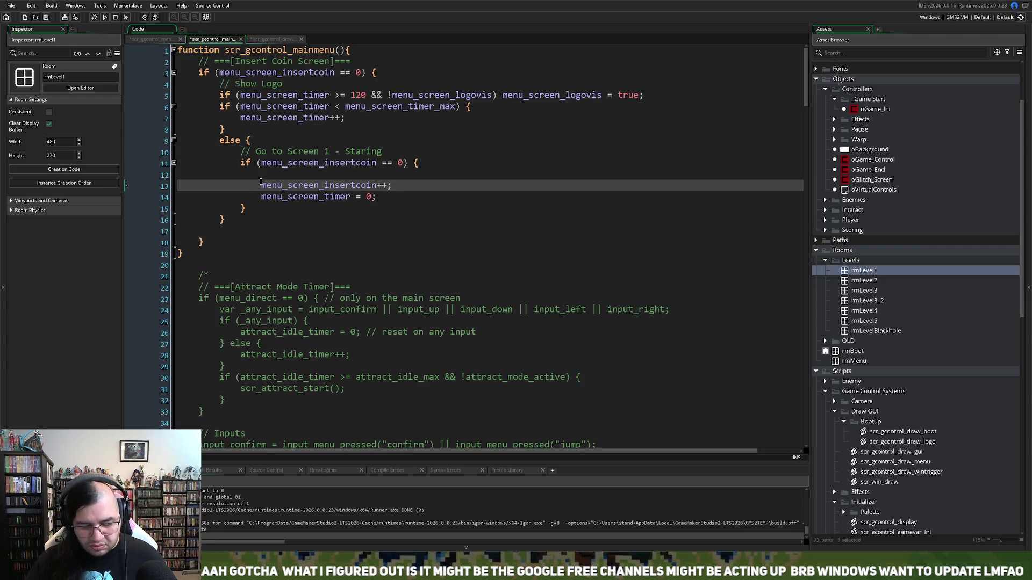
pyautogui.write('if')
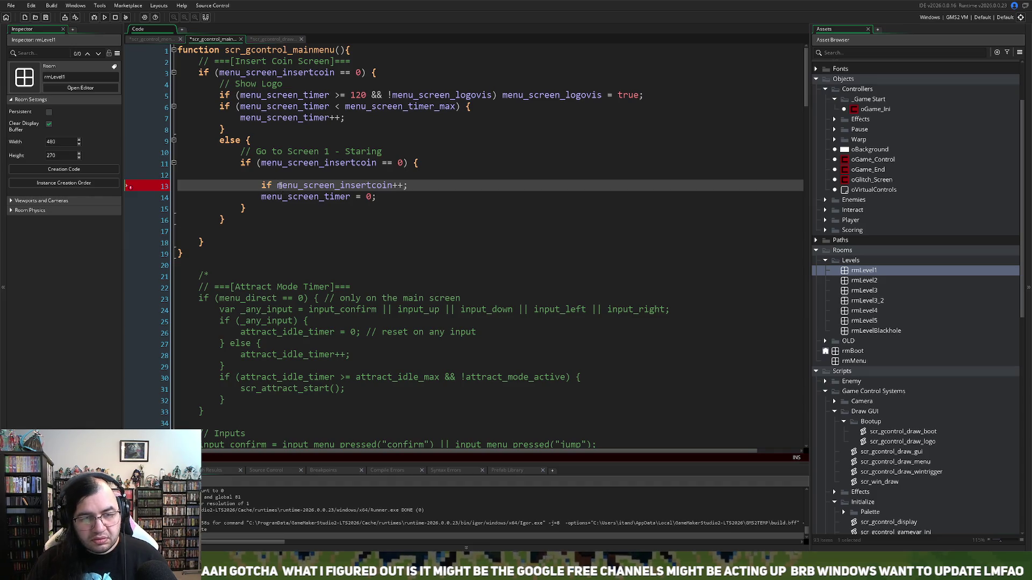
pyautogui.write('(')
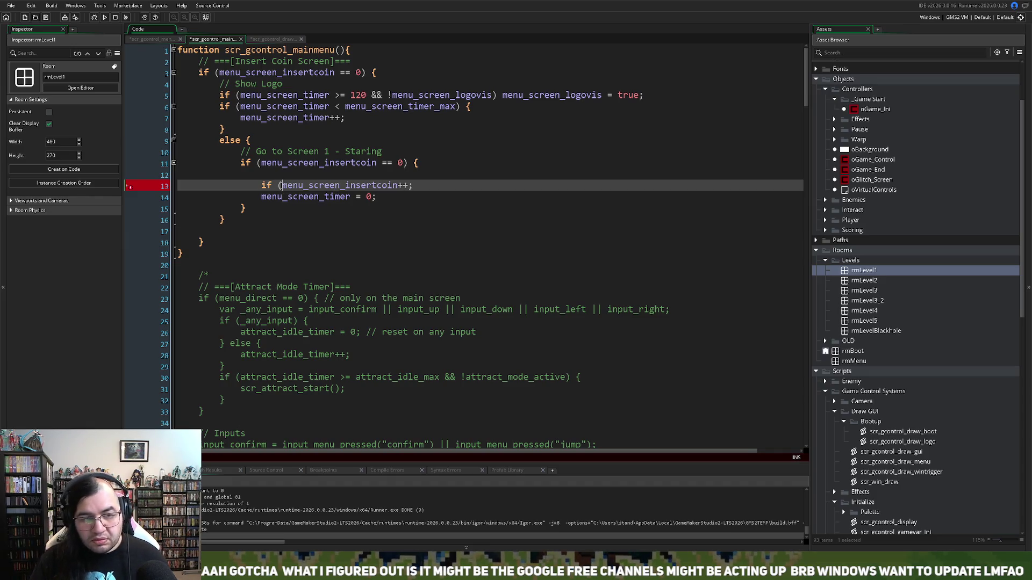
# Step: Complete the condition as if (menu_screen_x2 > room_width/2), copying the name from scr_gcontrol_menuinput_ini
pyautogui.press('F12')
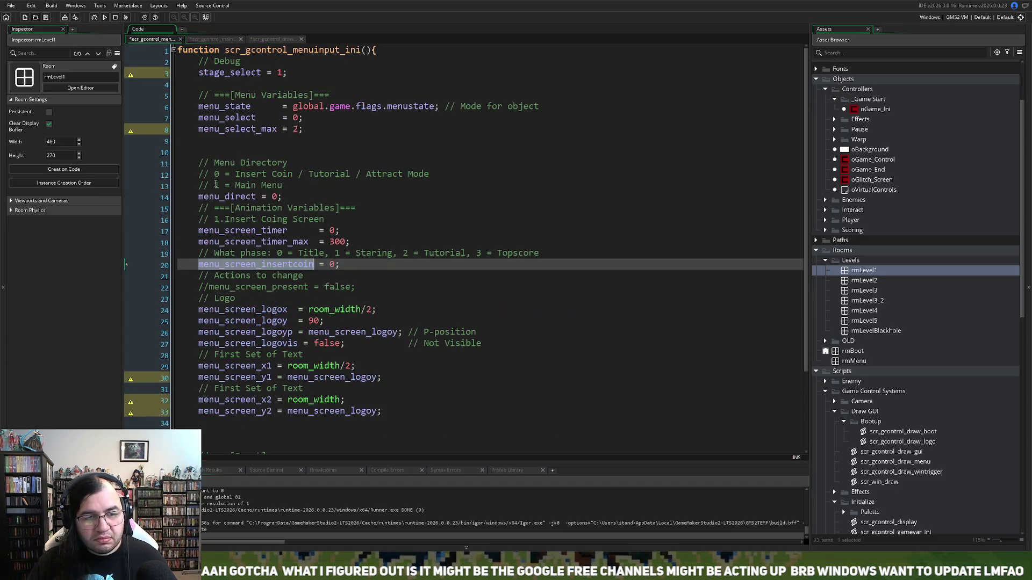
pyautogui.click(236, 400)
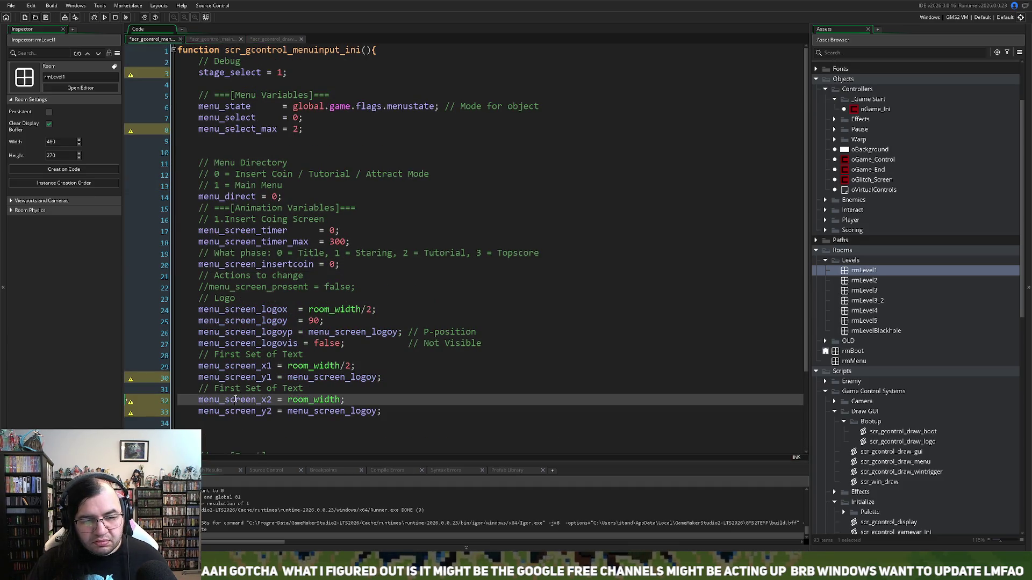
pyautogui.doubleClick(236, 401)
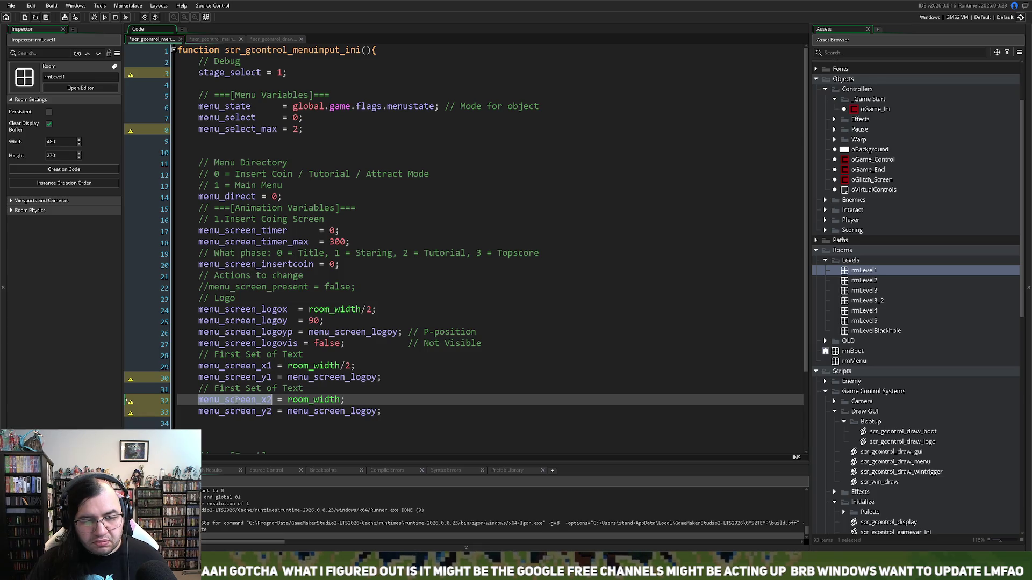
pyautogui.hotkey('ctrl', 'c')
pyautogui.click(204, 38)
pyautogui.hotkey('ctrl', 'v')
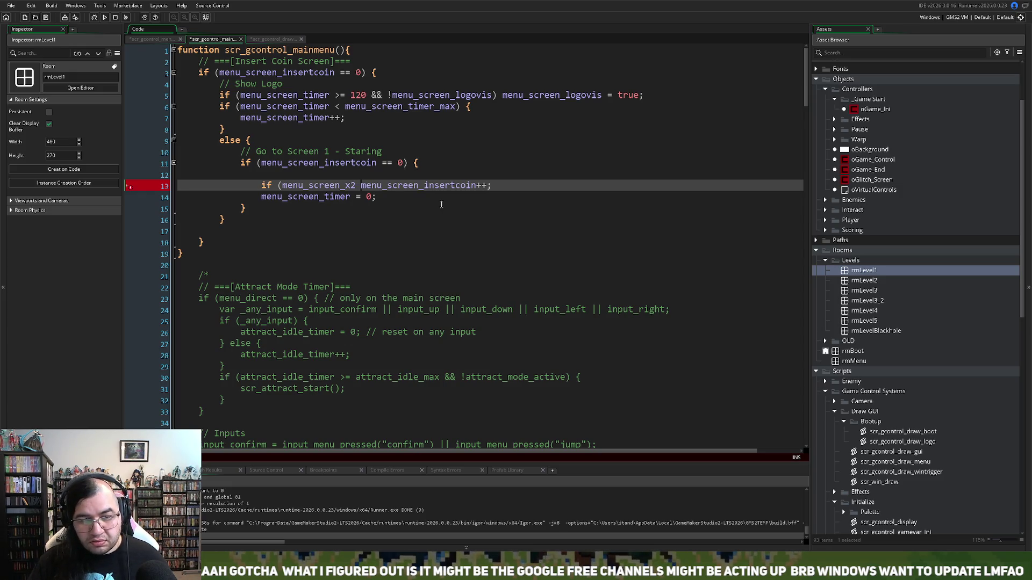
pyautogui.write('>')
pyautogui.hotkey('ctrl', 'v')
pyautogui.hotkey('ctrl', 'z')
pyautogui.press('Left')
pyautogui.write('room')
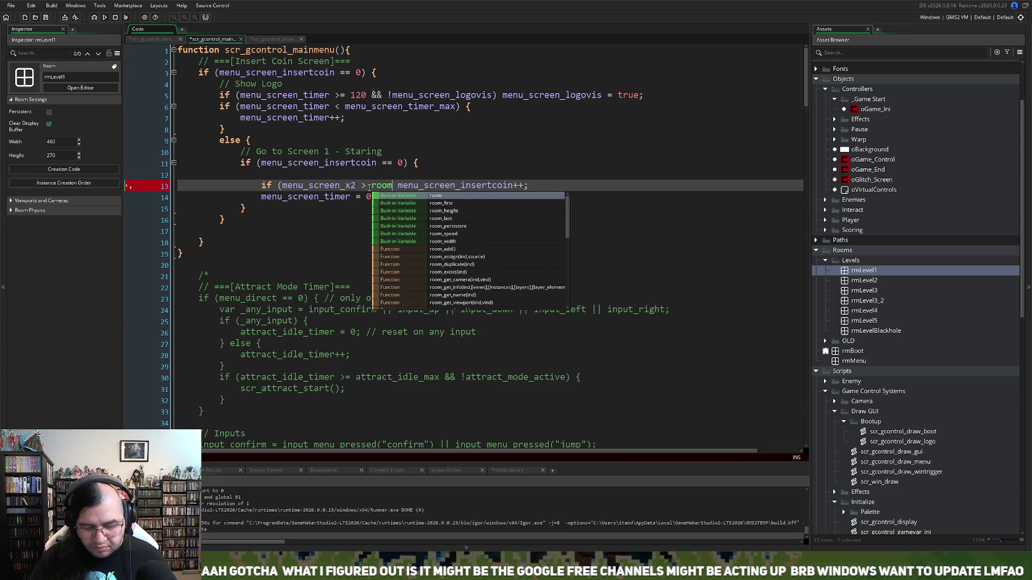
pyautogui.write('_width/2)')
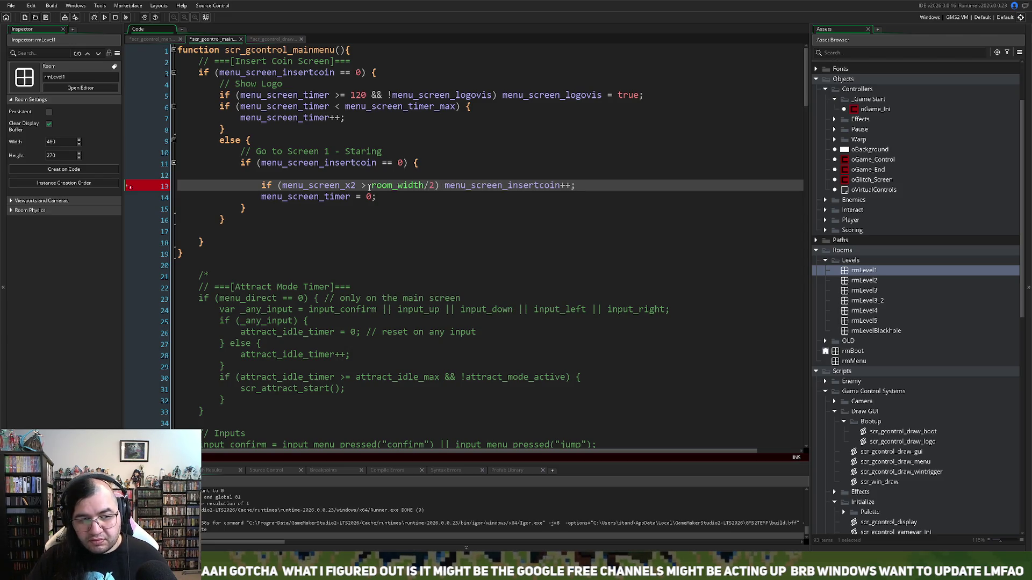
# Step: Add a { menu_screen_x2 } body with closing brace under the new condition
pyautogui.press('Return')
pyautogui.press('Return')
pyautogui.click(450, 185)
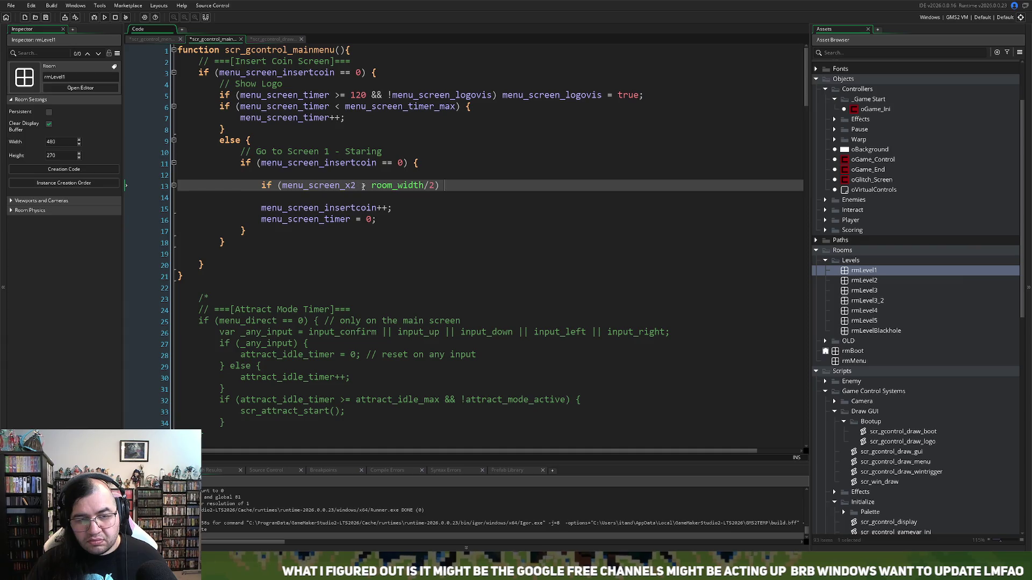
pyautogui.doubleClick(318, 186)
pyautogui.hotkey('ctrl', 'c')
pyautogui.click(468, 185)
pyautogui.hotkey('ctrl', 'v')
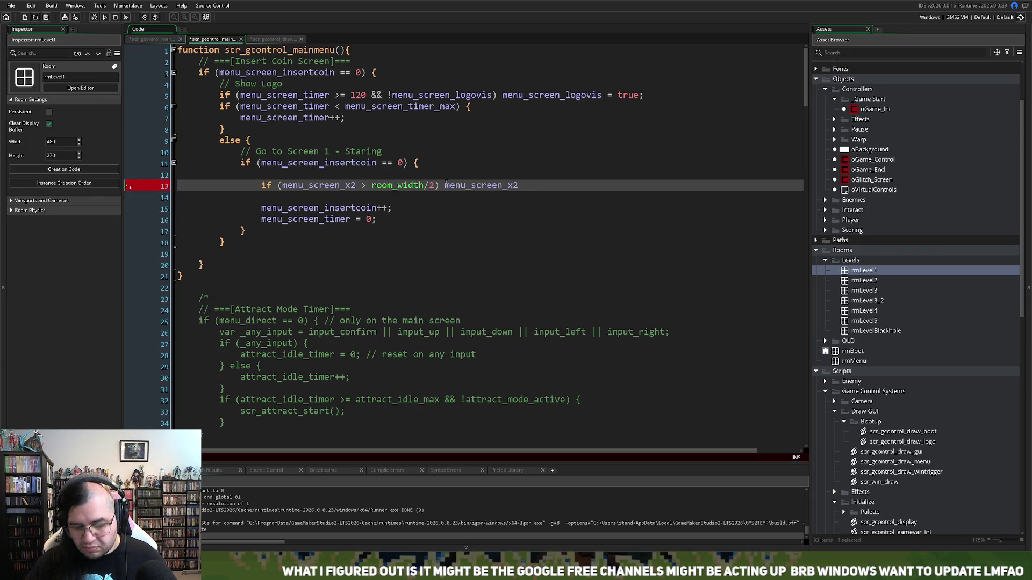
pyautogui.write('{')
pyautogui.press('Return')
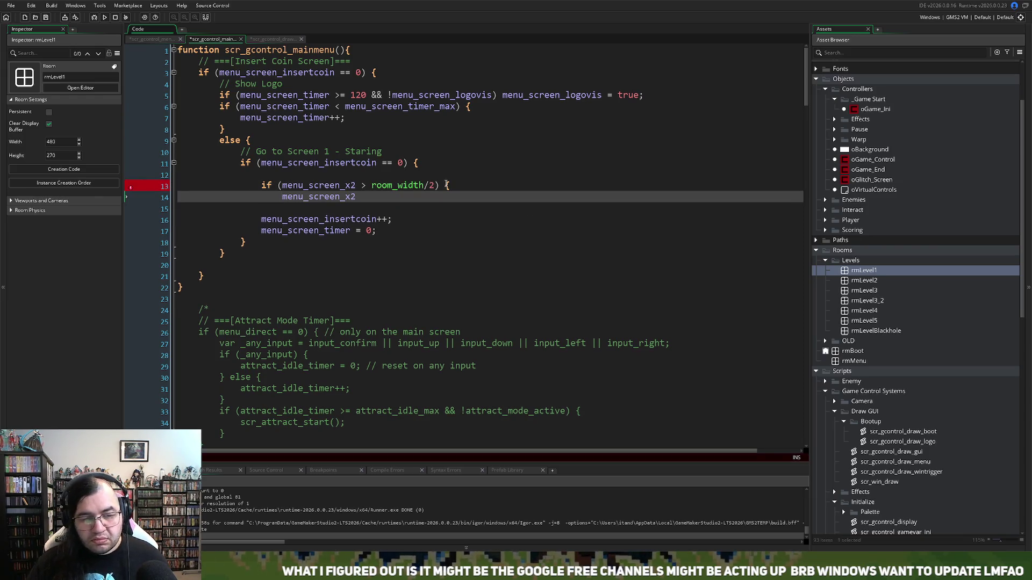
pyautogui.click(372, 199)
pyautogui.press('Return')
pyautogui.press('Return')
pyautogui.press('BackSpace')
pyautogui.write('}')
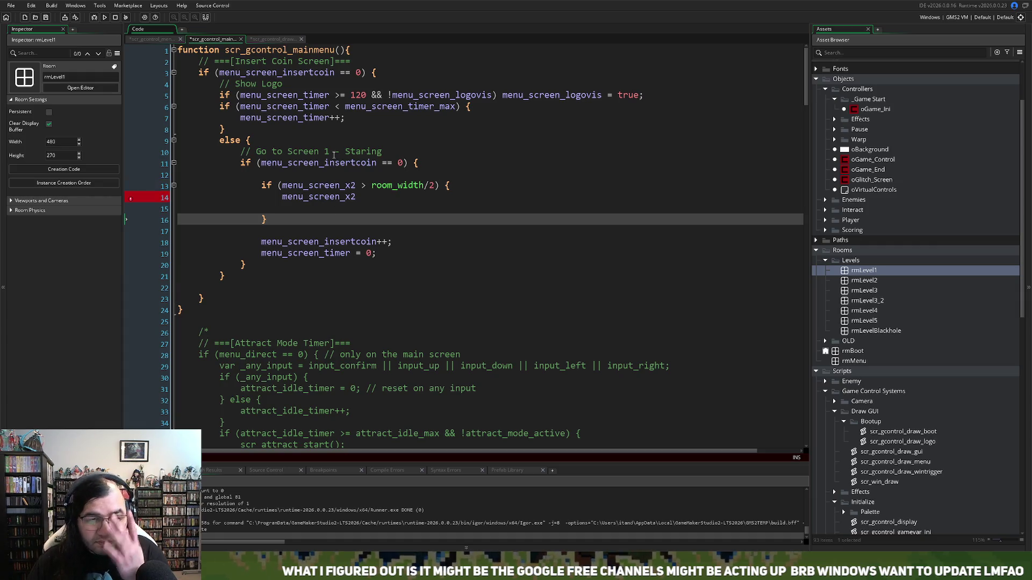
pyautogui.moveTo(382, 152); pyautogui.dragTo(252, 155)
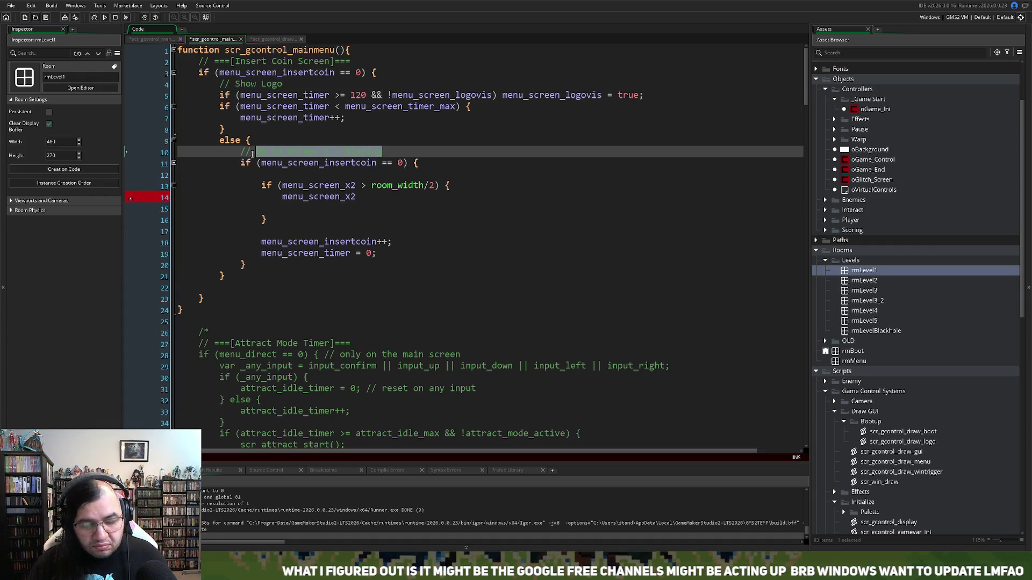
# Step: Write the comments 'Move from Title to Staring (0 to 1)' and '// Move all text'
pyautogui.write('Move from')
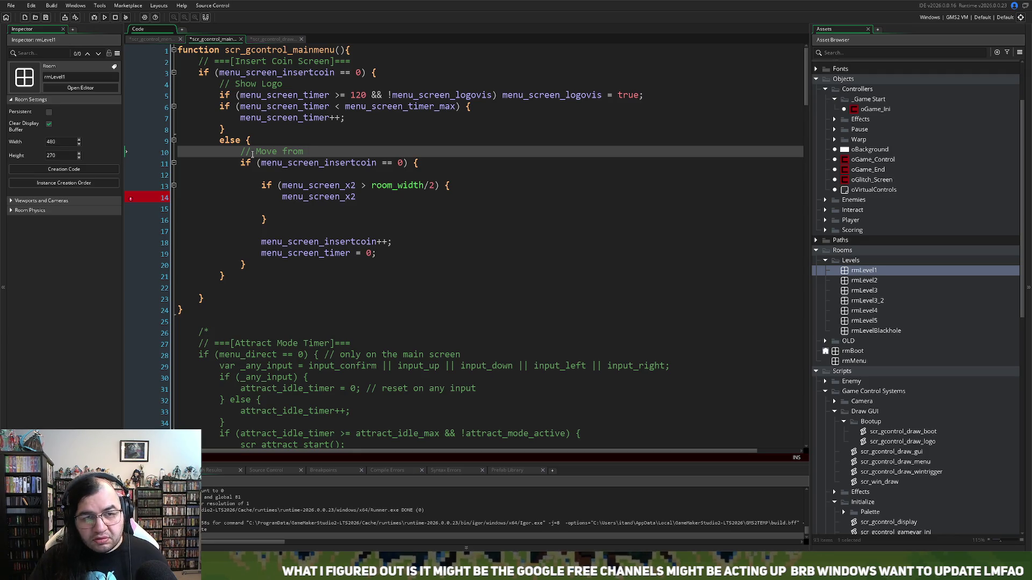
pyautogui.write(' Title')
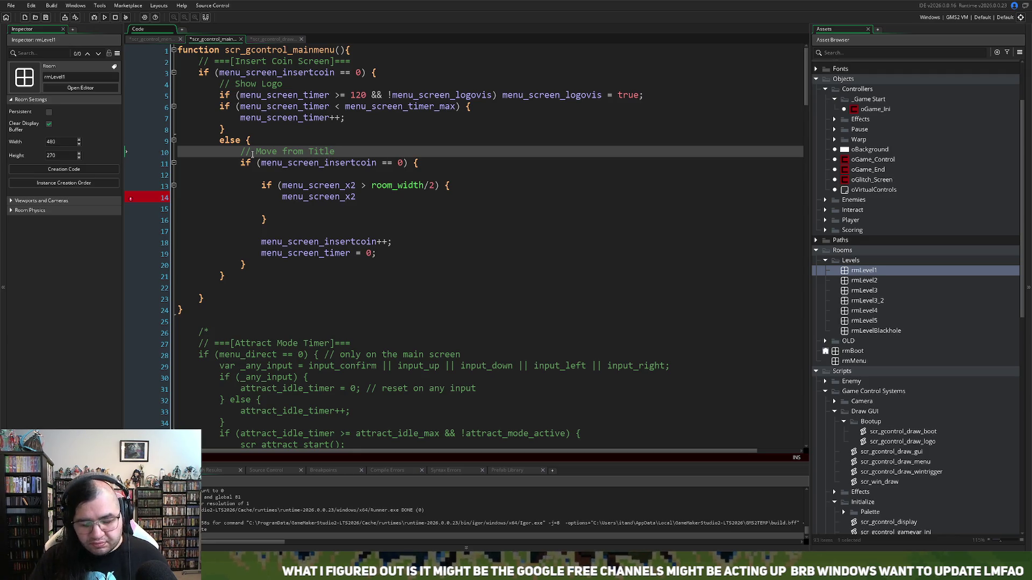
pyautogui.write(' to Staring.')
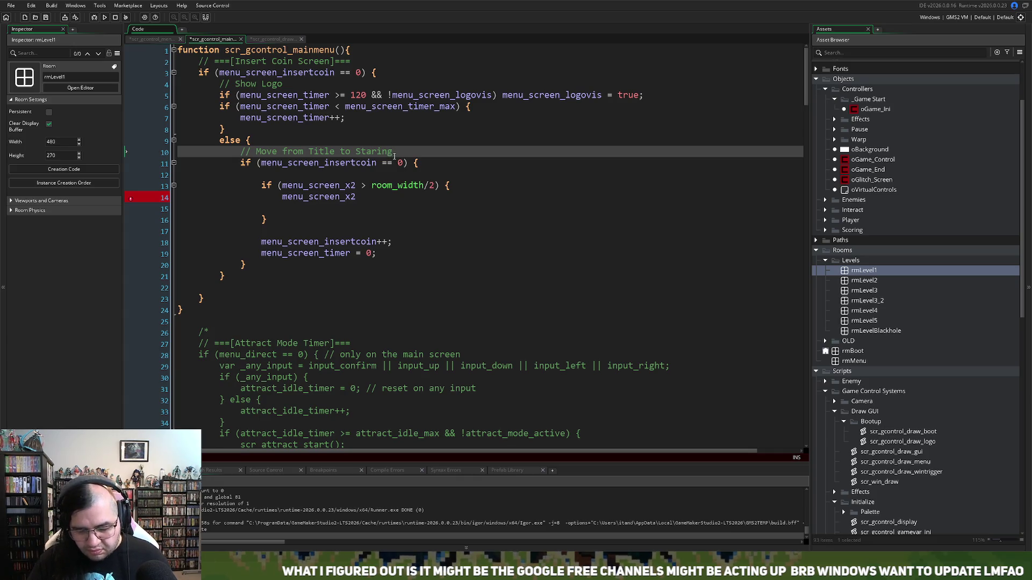
pyautogui.write(' ( >')
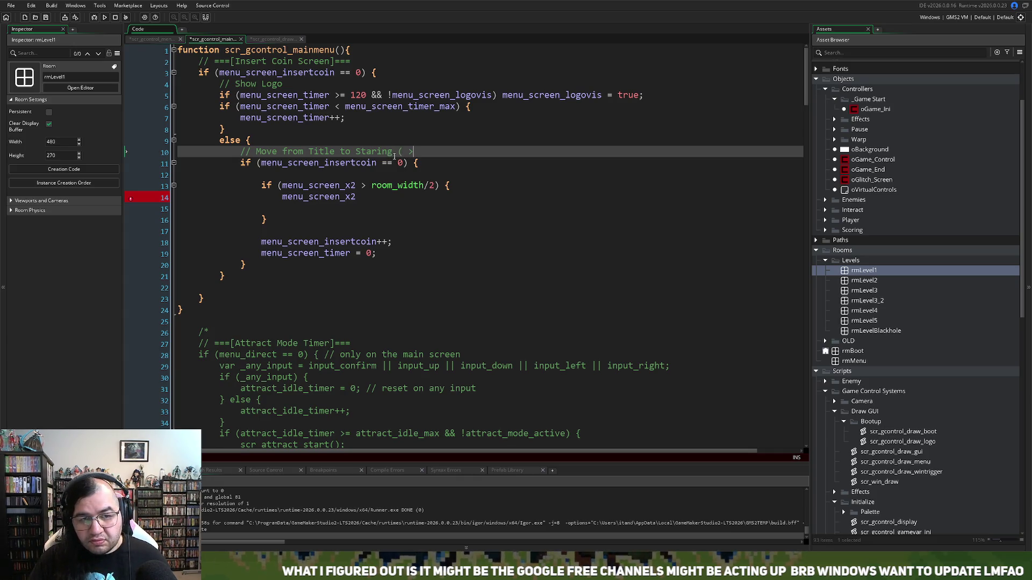
pyautogui.press('BackSpace')
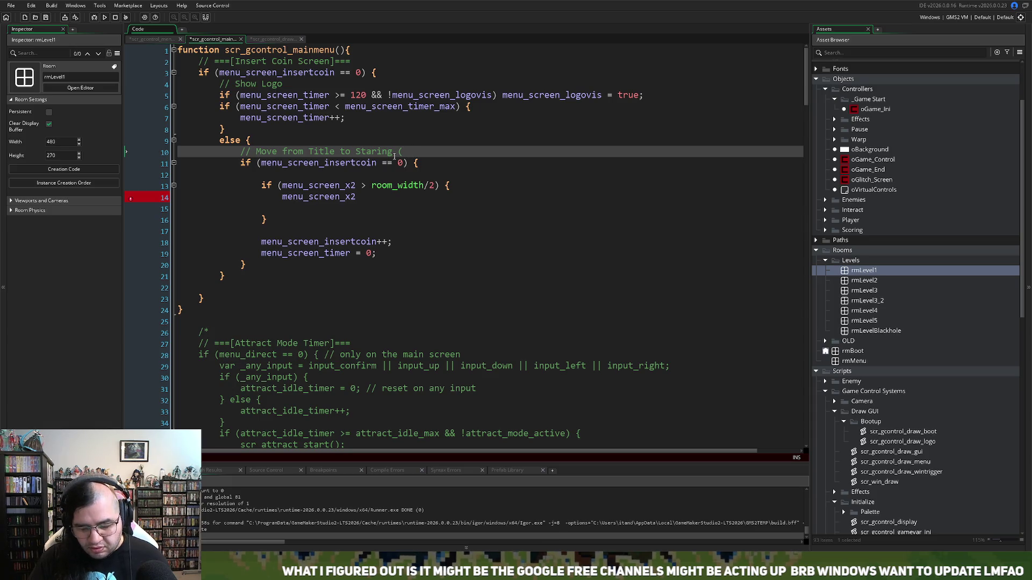
pyautogui.write('0 to 1)')
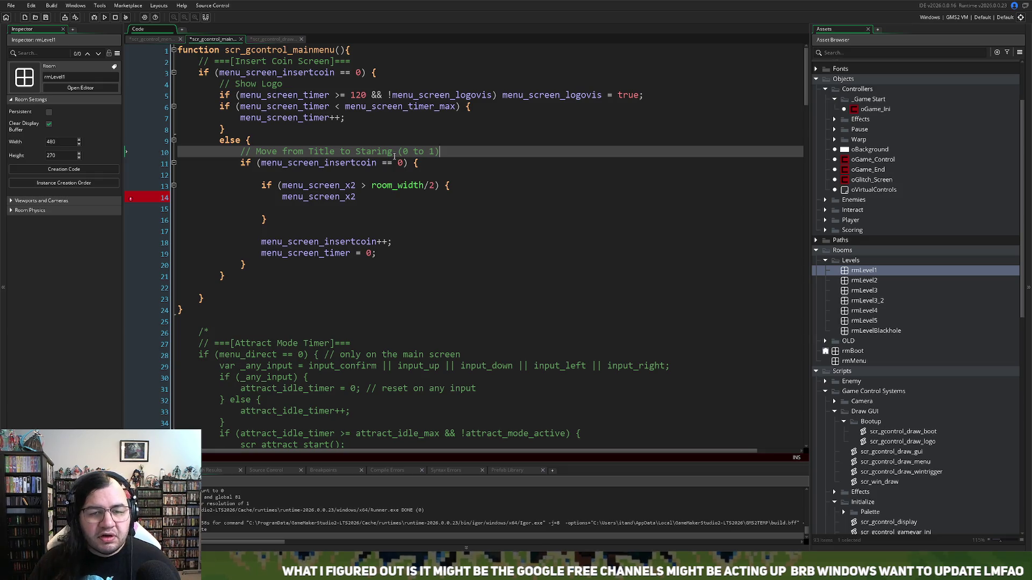
pyautogui.click(269, 175)
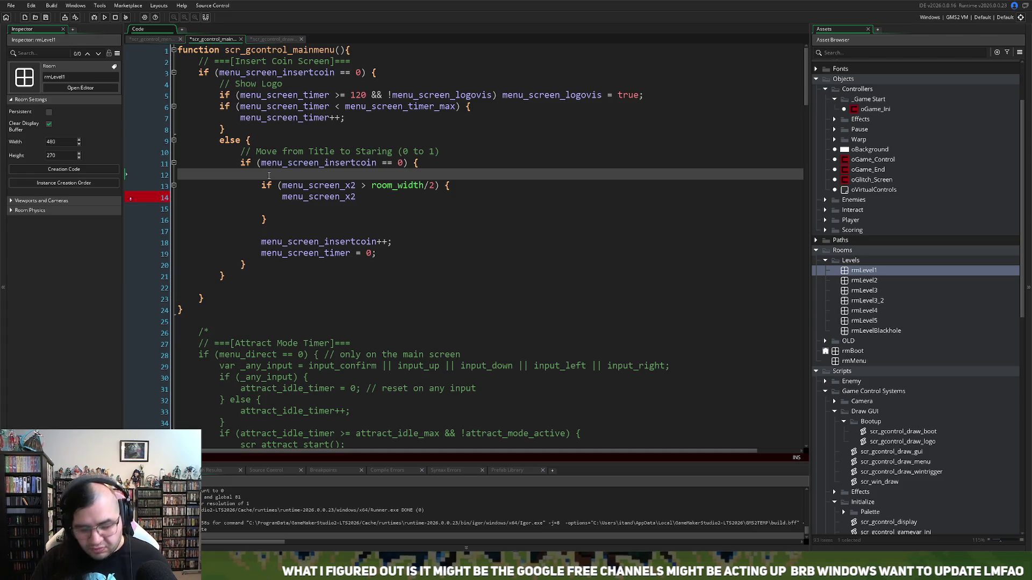
pyautogui.write('// Move all ')
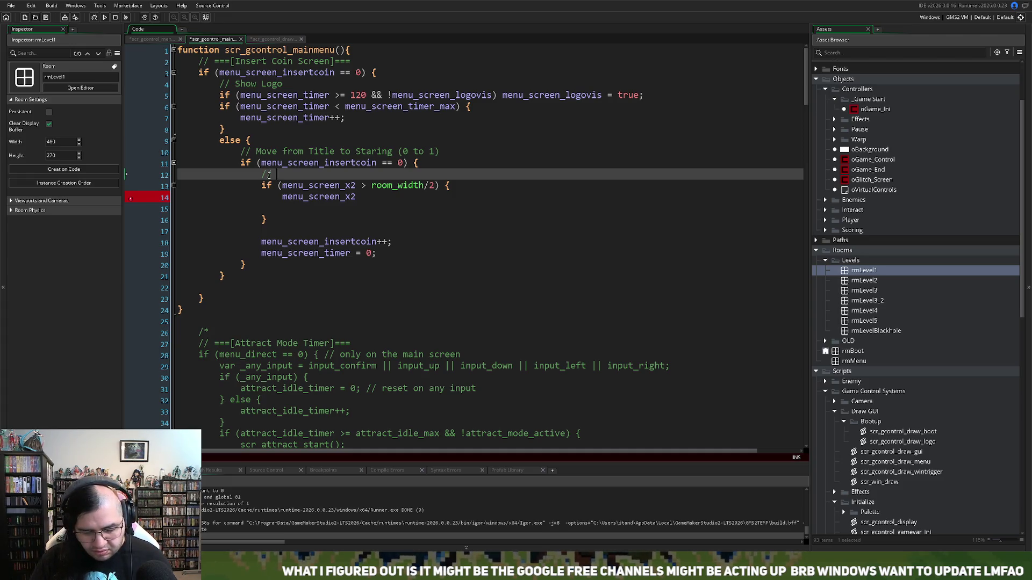
pyautogui.write('text')
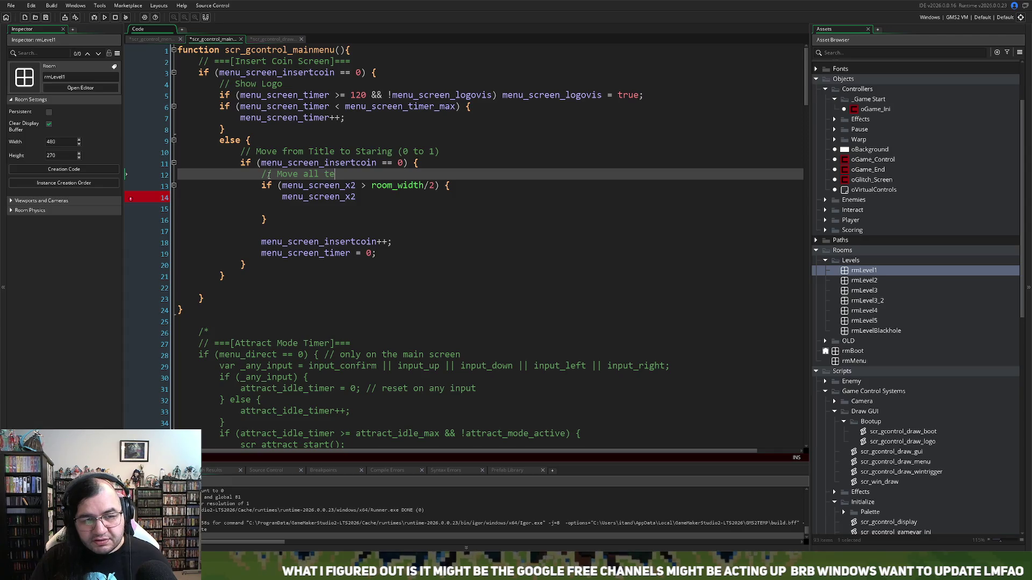
# Step: Put menu_screen_x1--; and menu_screen_x2--; inside the if block
pyautogui.click(280, 197)
pyautogui.press('Return')
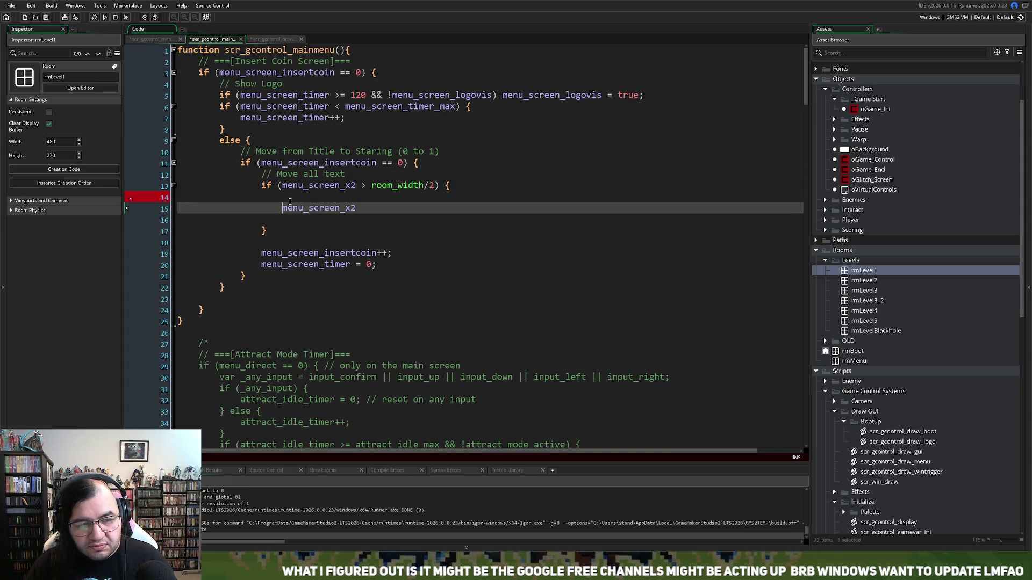
pyautogui.doubleClick(298, 207)
pyautogui.hotkey('ctrl', 'c')
pyautogui.click(326, 198)
pyautogui.hotkey('ctrl', 'v')
pyautogui.press('BackSpace')
pyautogui.write('1--;')
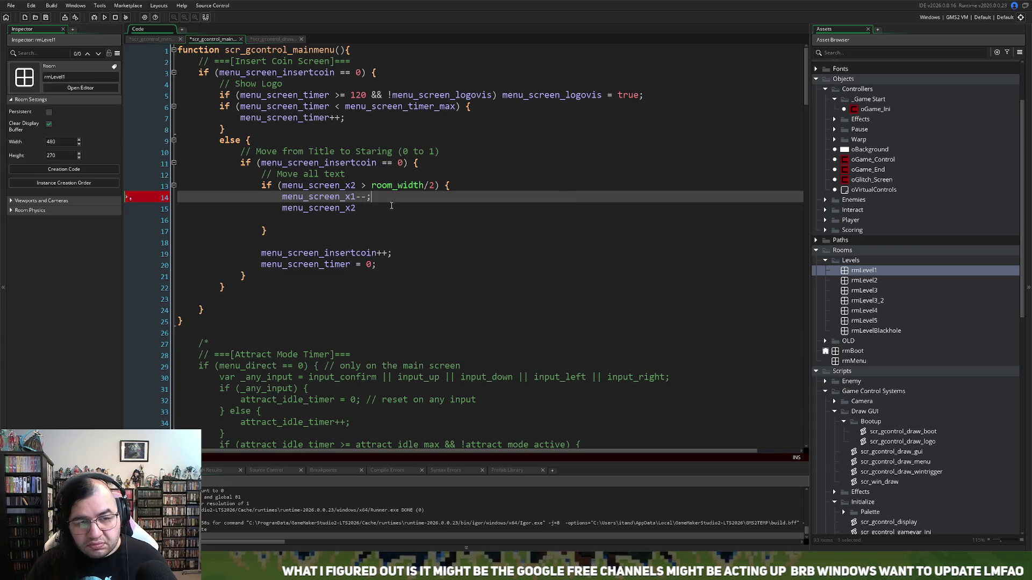
pyautogui.click(362, 208)
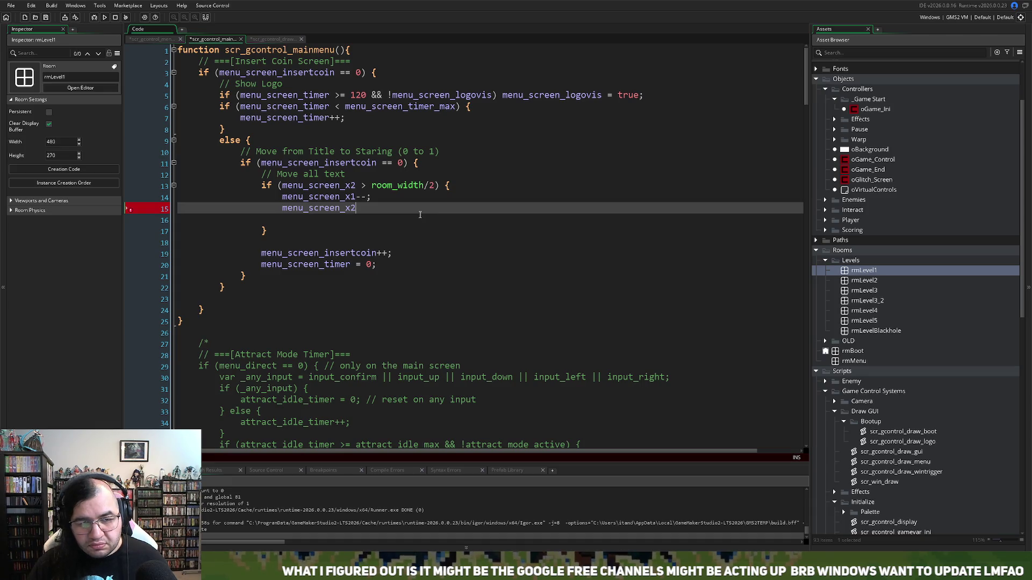
pyautogui.write('--;')
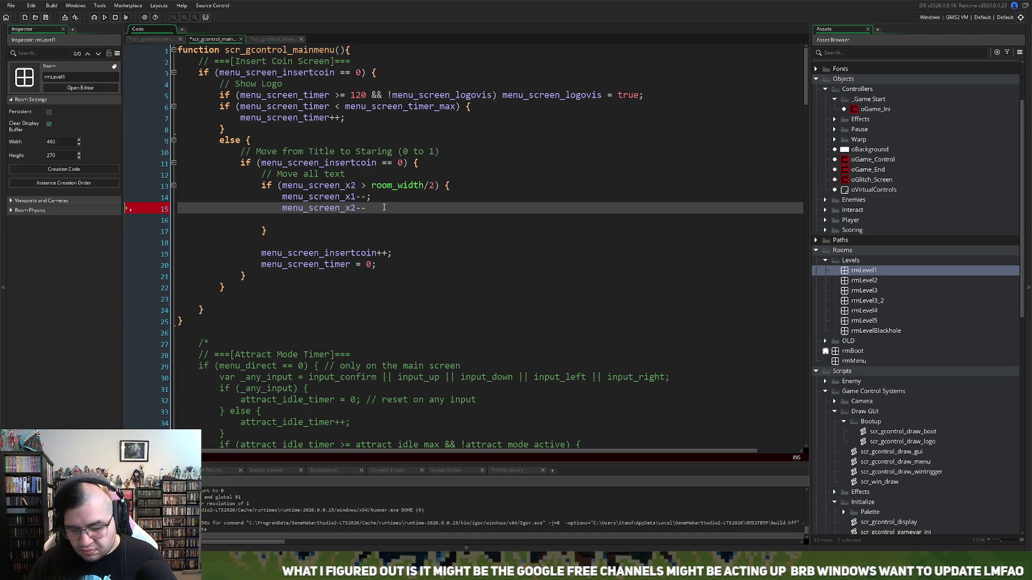
pyautogui.press('Down')
pyautogui.press('BackSpace')
pyautogui.press('BackSpace')
pyautogui.press('BackSpace')
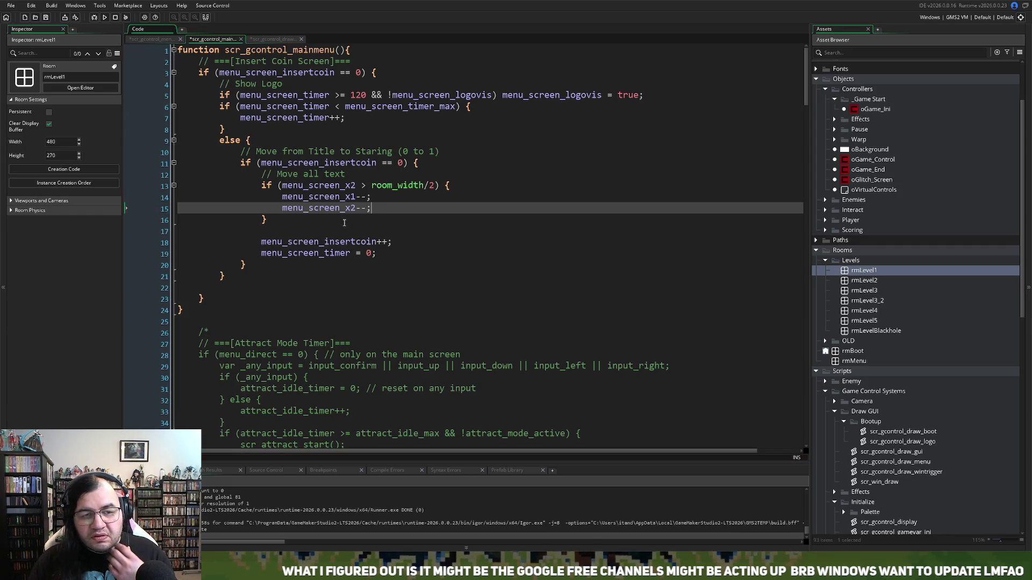
# Step: Extend the comment to read 'Move all text to the left'
pyautogui.click(360, 175)
pyautogui.write('to t')
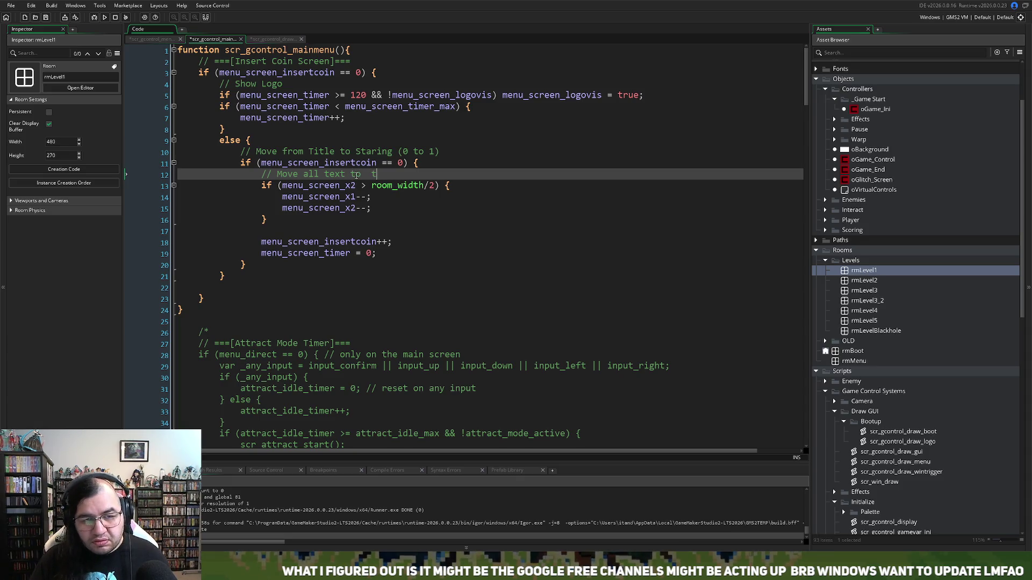
pyautogui.press('BackSpace')
pyautogui.press('BackSpace')
pyautogui.press('BackSpace')
pyautogui.write('the left')
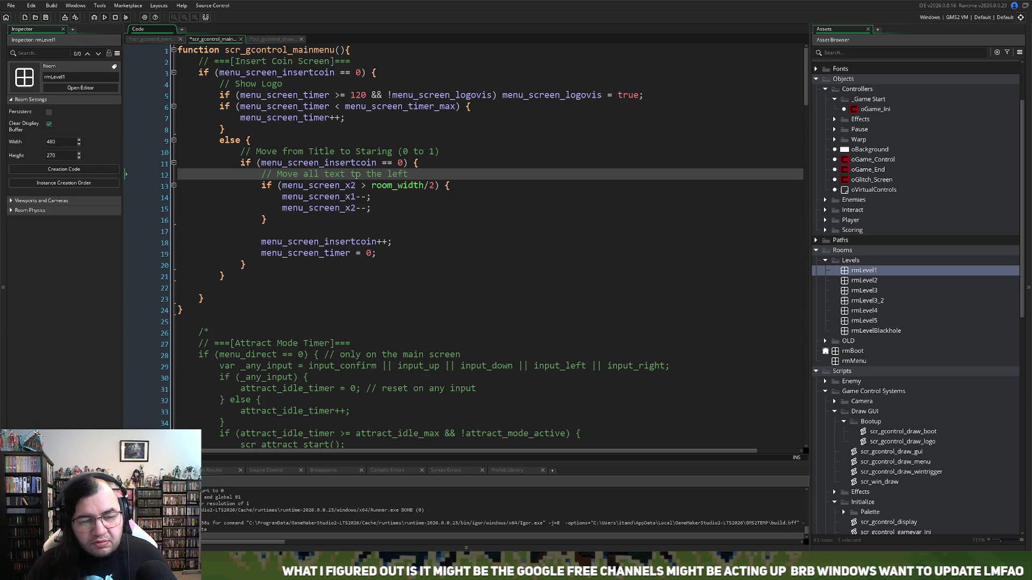
# Step: Wrap the insertcoin++ and timer reset lines in an indented else block
pyautogui.click(273, 230)
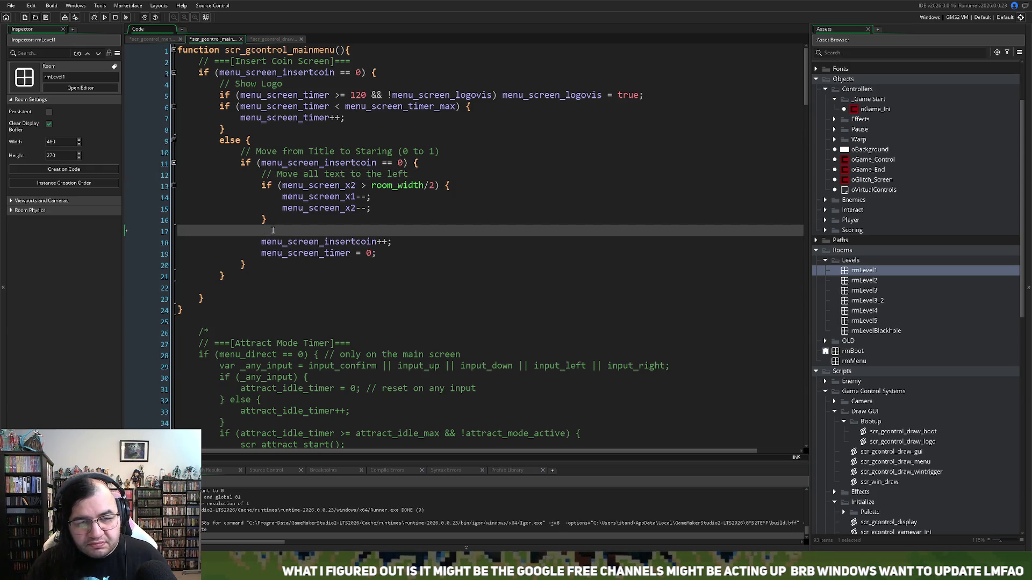
pyautogui.write('else {')
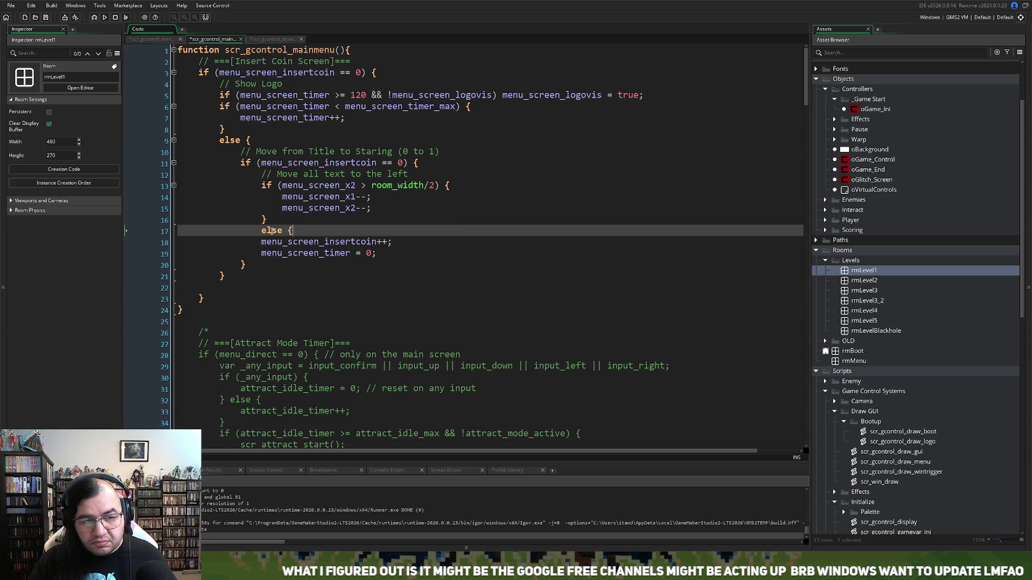
pyautogui.moveTo(394, 256); pyautogui.dragTo(261, 241)
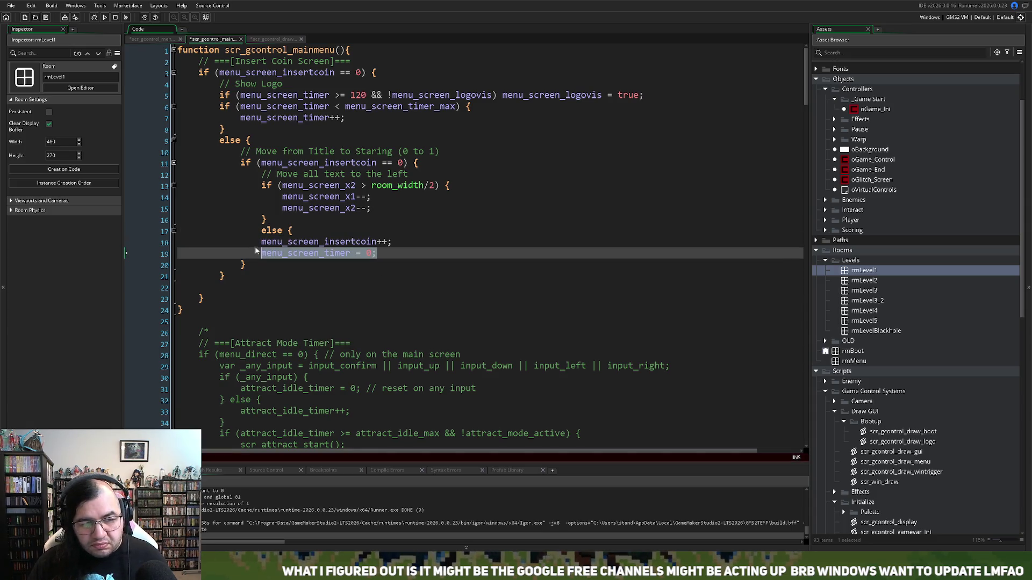
pyautogui.press('Tab')
pyautogui.click(409, 253)
pyautogui.press('Return')
pyautogui.write('}')
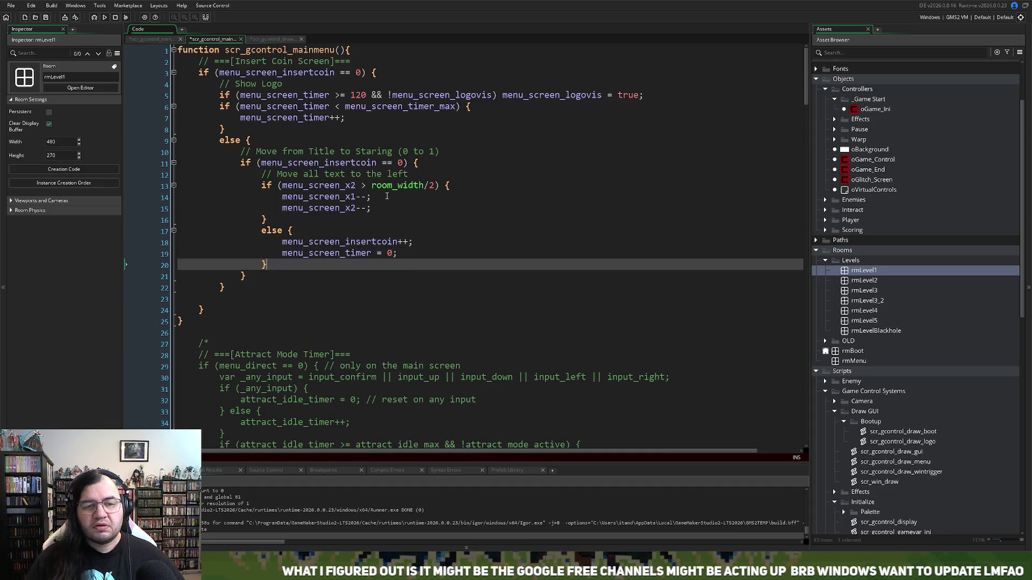
pyautogui.click(260, 40)
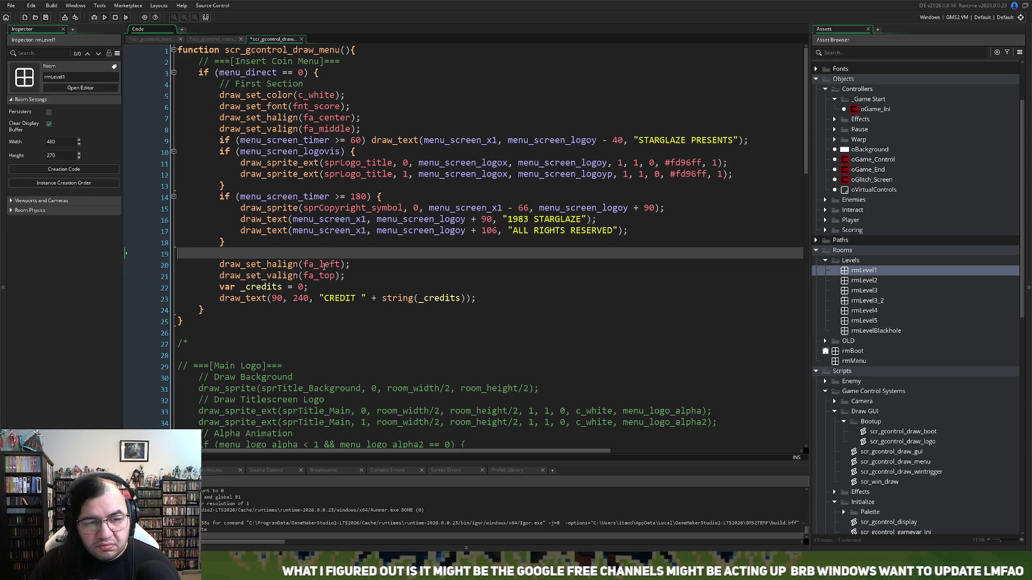
# Step: Add an indented empty line 19 after the copyright if block
pyautogui.click(246, 244)
pyautogui.click(256, 251)
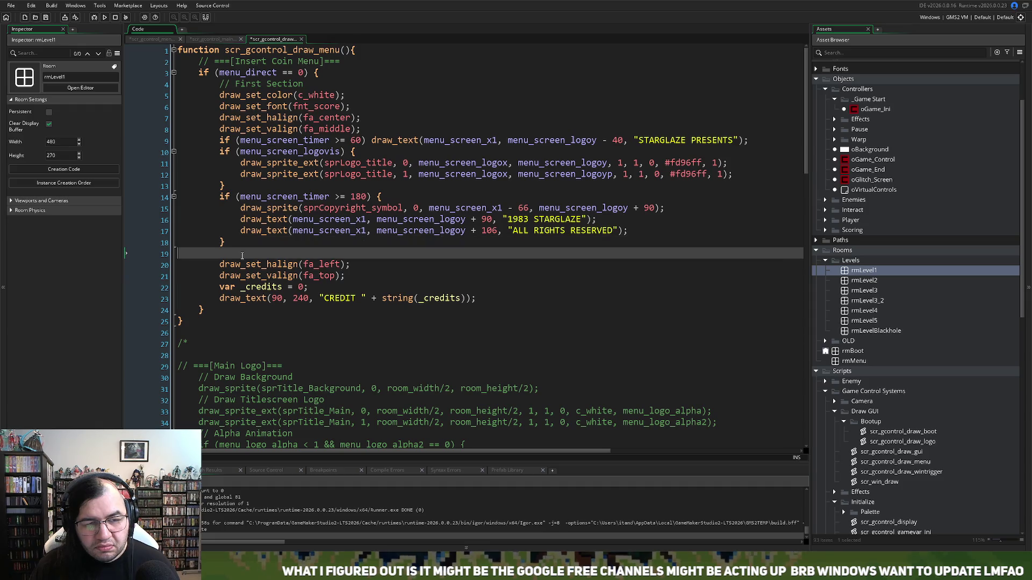
pyautogui.press('Return')
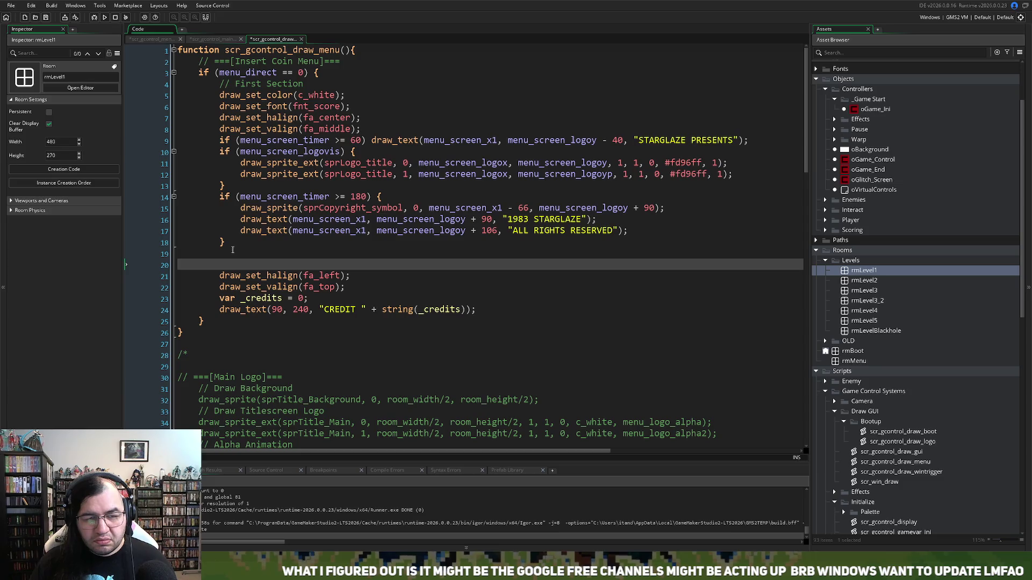
pyautogui.click(232, 250)
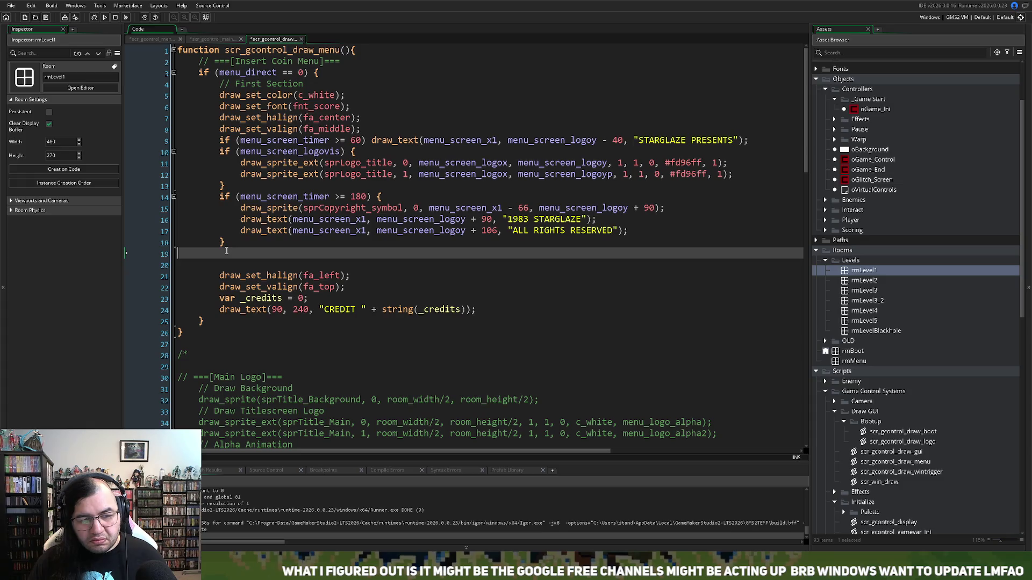
pyautogui.press('Tab')
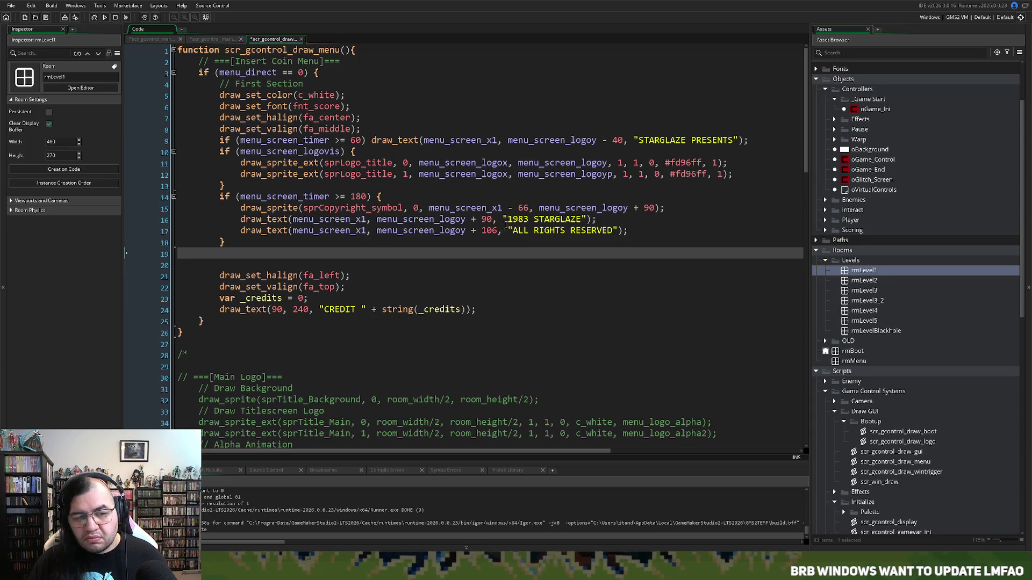
# Step: Paste the 1983 STARGLAZE draw_text line there, changing menu_screen_x1 to menu_screen_x2
pyautogui.moveTo(624, 221); pyautogui.dragTo(240, 221)
pyautogui.hotkey('ctrl', 'c')
pyautogui.click(228, 253)
pyautogui.hotkey('ctrl', 'v')
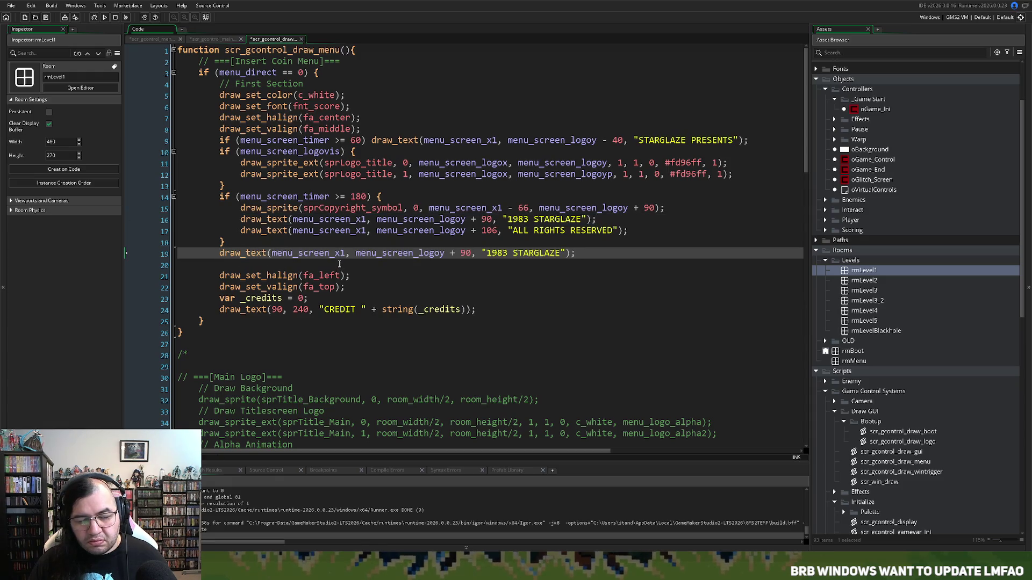
pyautogui.click(344, 255)
pyautogui.press('BackSpace')
pyautogui.write('2')
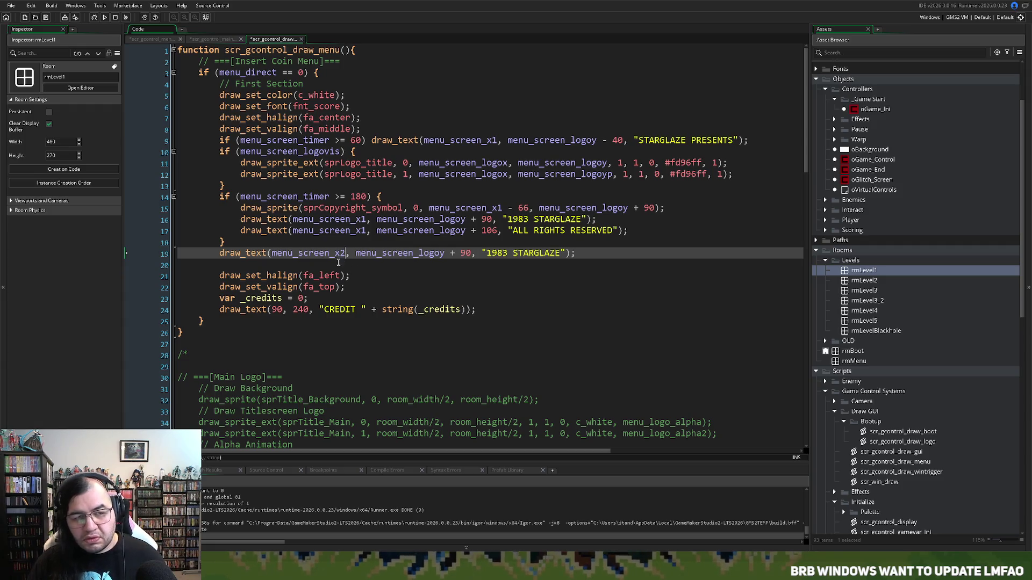
pyautogui.click(213, 39)
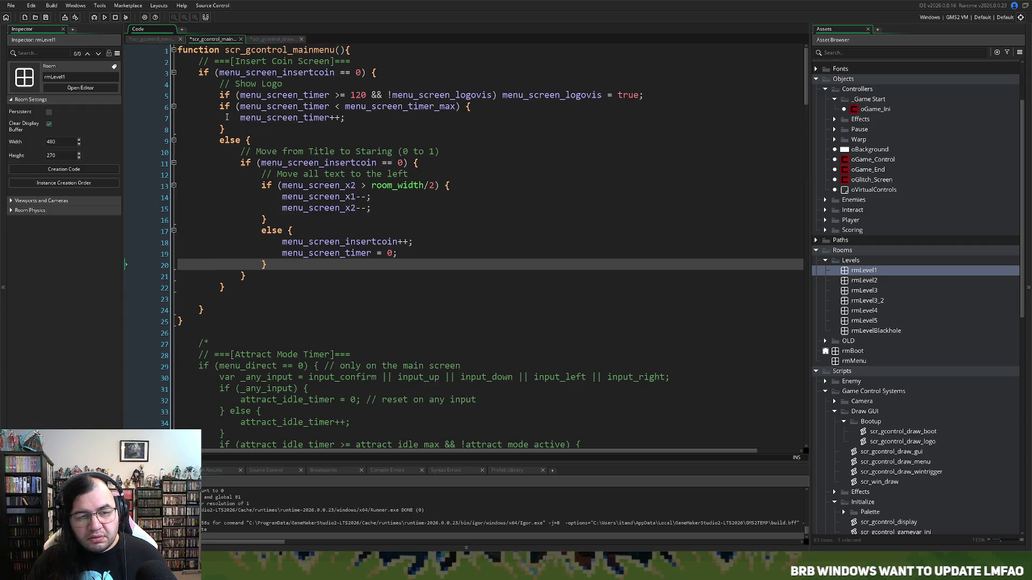
# Step: Replace menu_screen_logoy + 90 on line 19 with menu_screen_y2, after checking its name in menuinput_ini
pyautogui.click(142, 39)
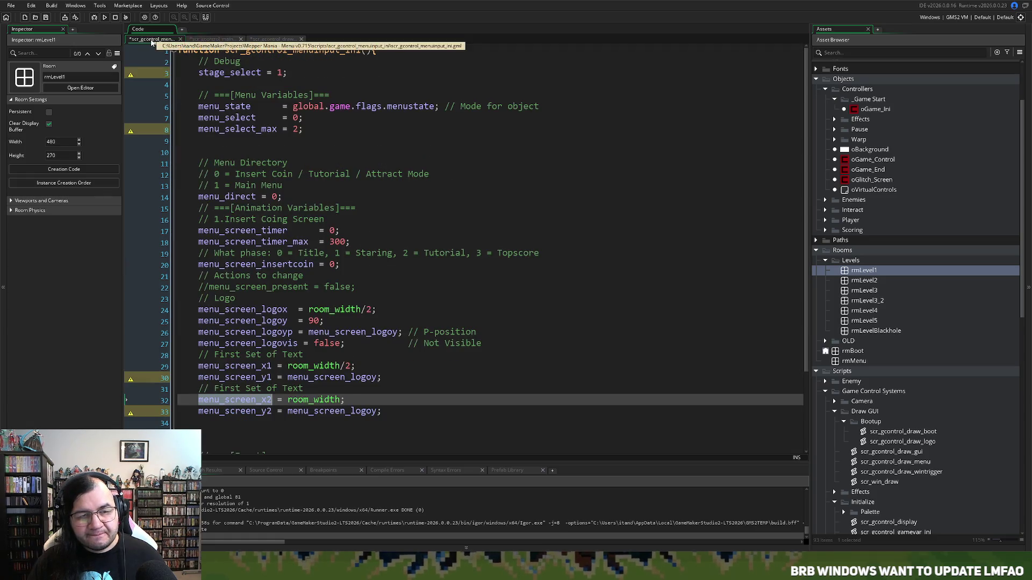
pyautogui.click(287, 378)
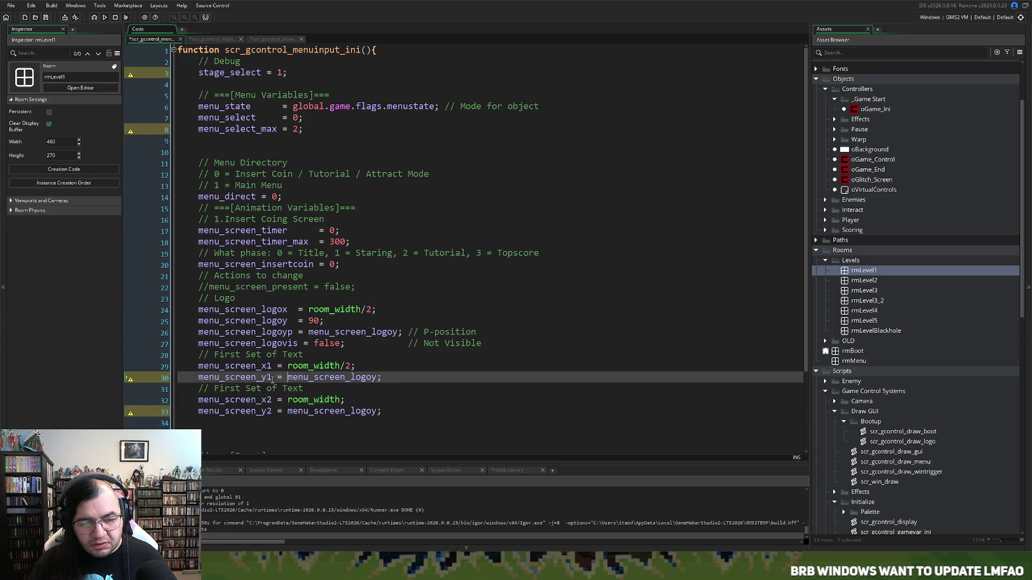
pyautogui.doubleClick(257, 412)
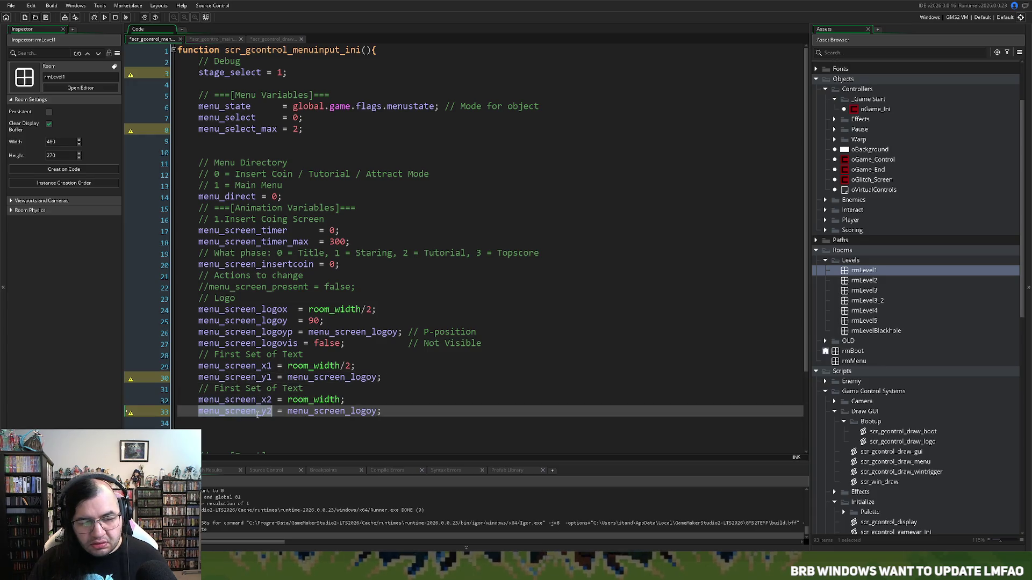
pyautogui.click(212, 39)
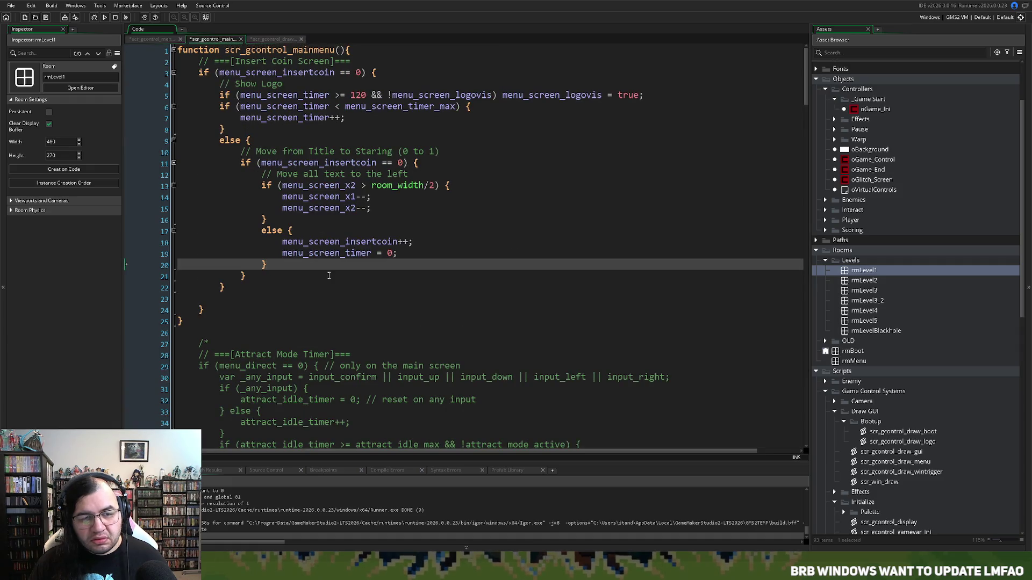
pyautogui.click(267, 39)
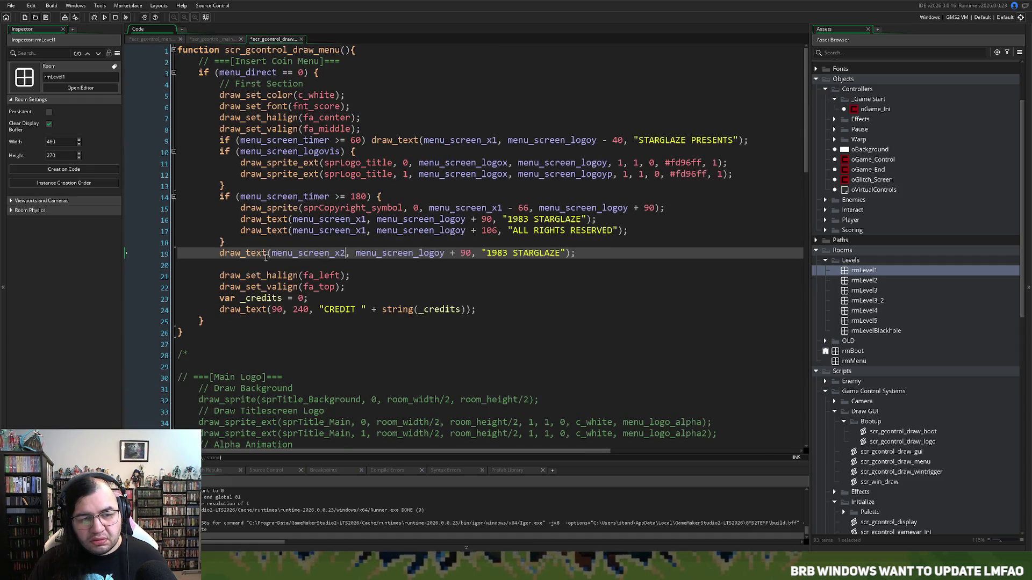
pyautogui.doubleClick(398, 254)
pyautogui.moveTo(472, 254); pyautogui.dragTo(355, 257)
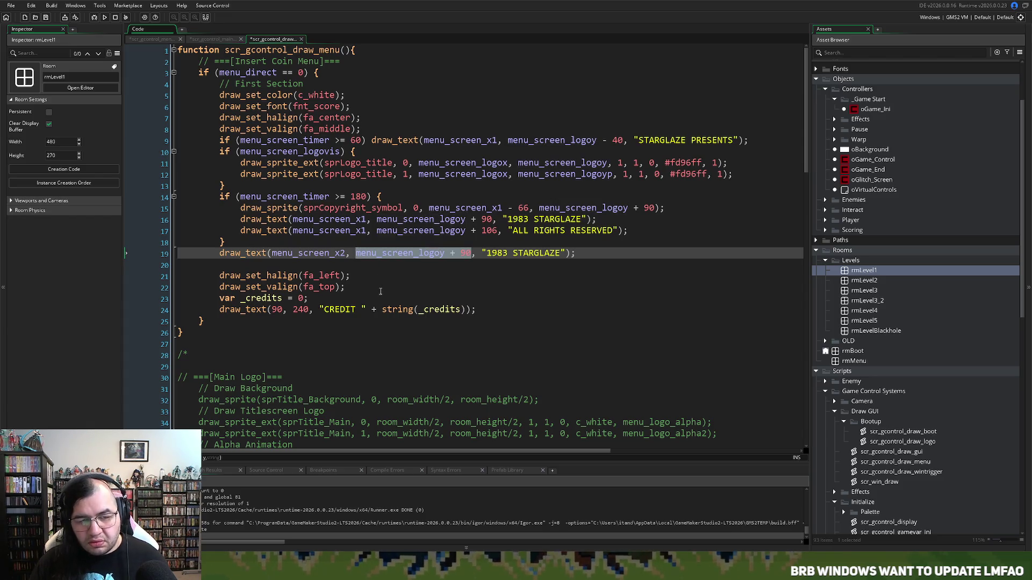
pyautogui.write('menu_screen_y2')
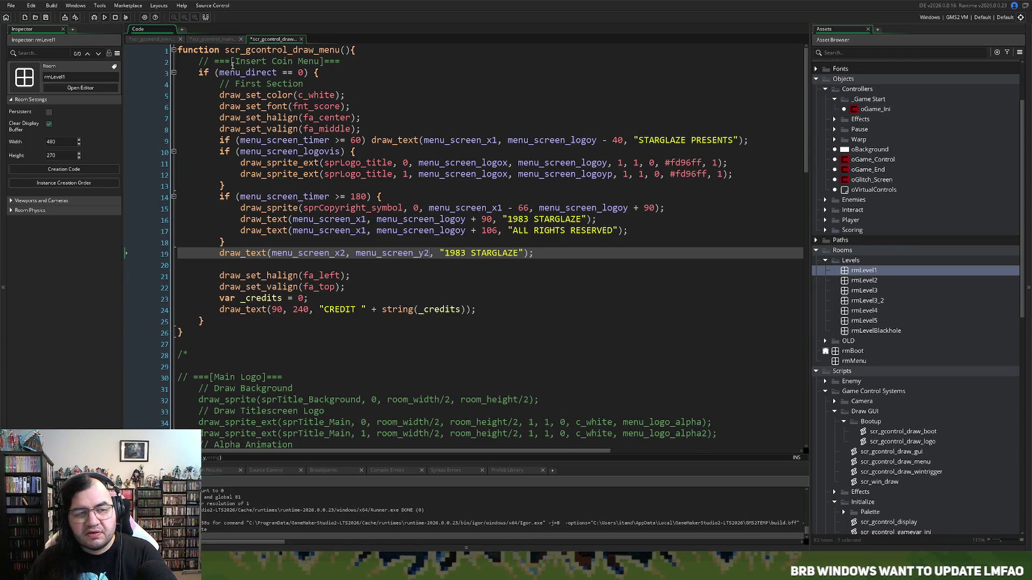
pyautogui.click(204, 40)
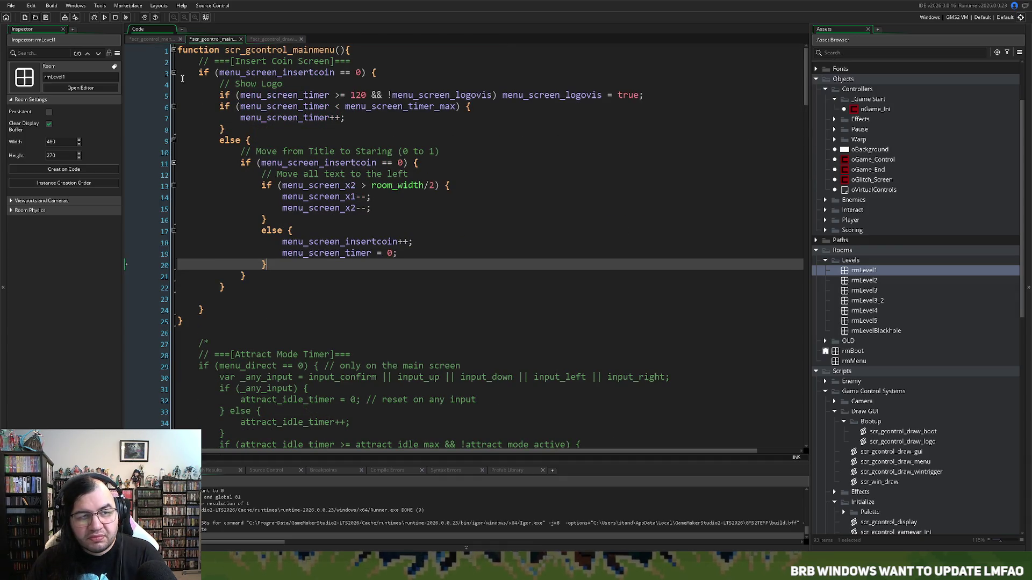
# Step: In scr_gcontrol_menuinput_ini, replace menu_screen_logoy with 50 for menu_screen_y2 and menu_screen_y1
pyautogui.click(155, 40)
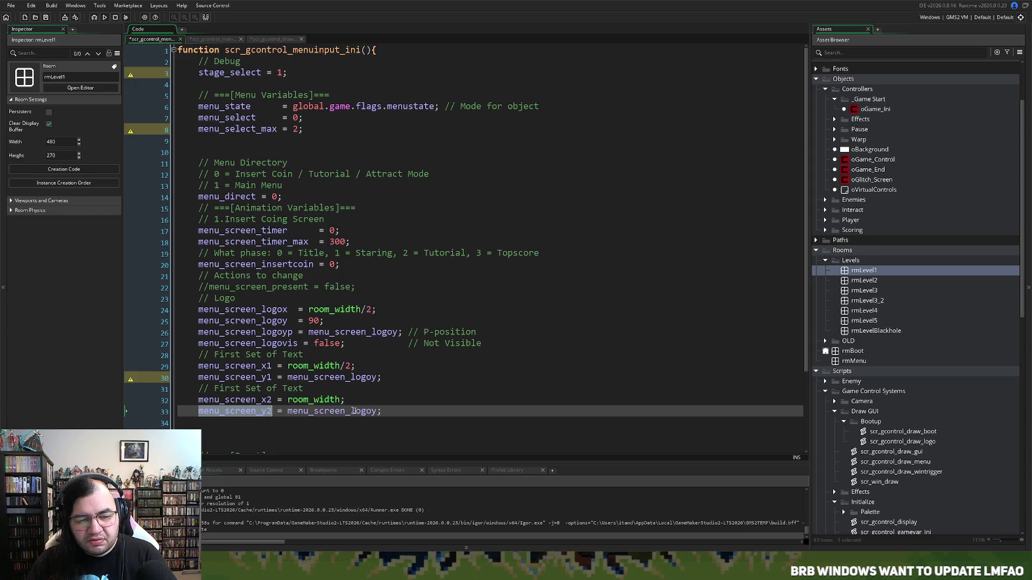
pyautogui.moveTo(381, 411); pyautogui.dragTo(288, 411)
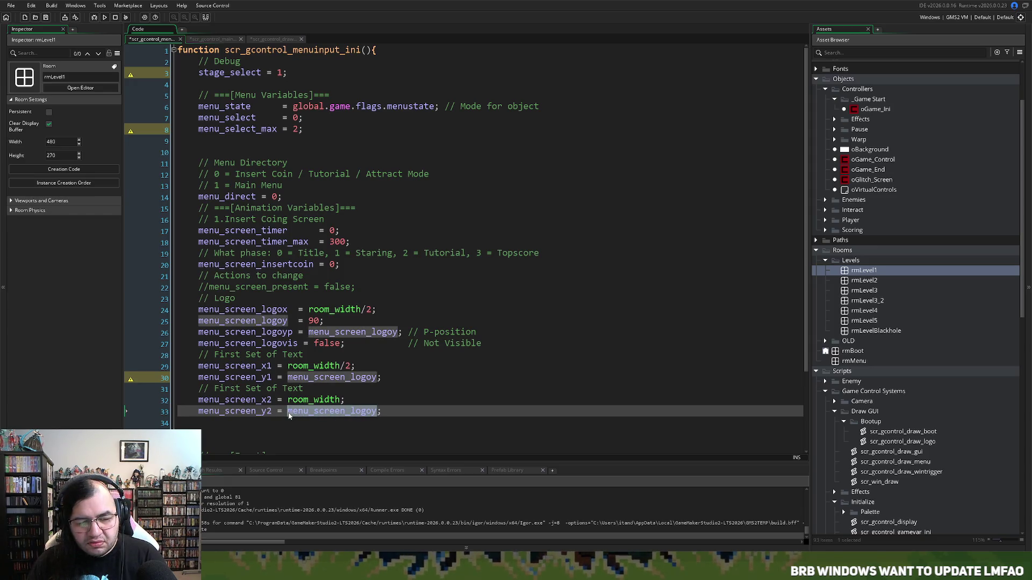
pyautogui.write('50')
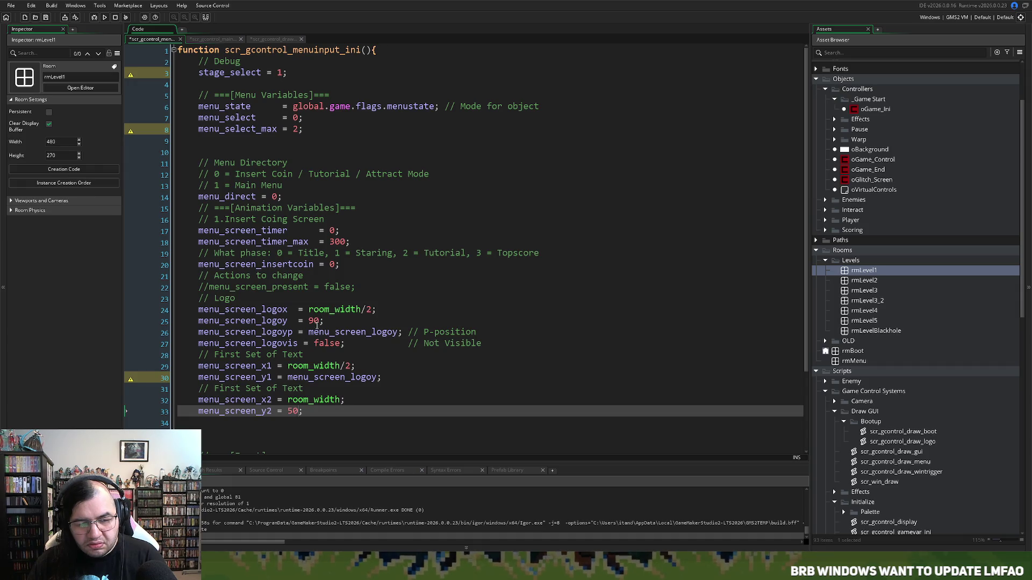
pyautogui.doubleClick(376, 378)
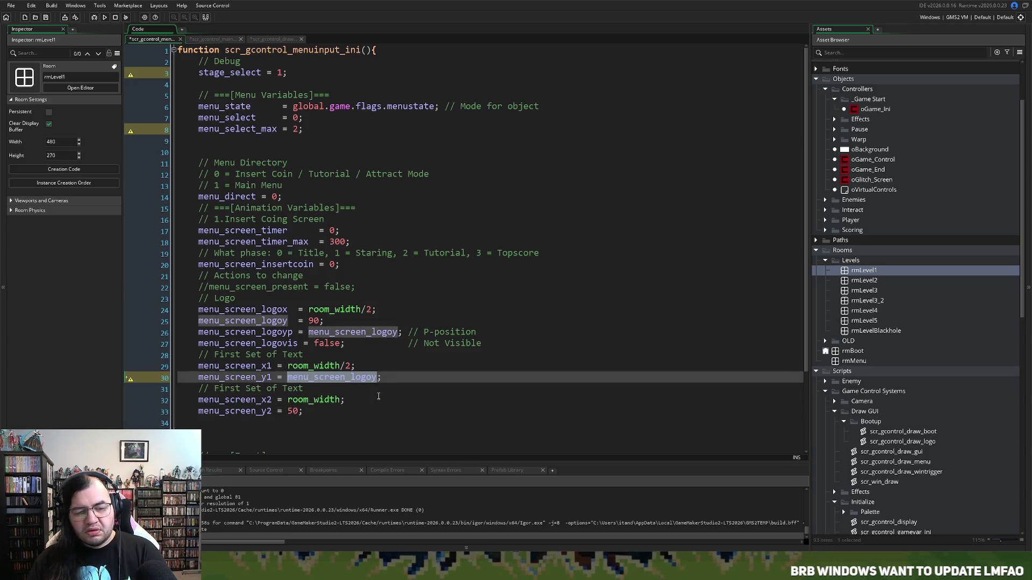
pyautogui.write('50')
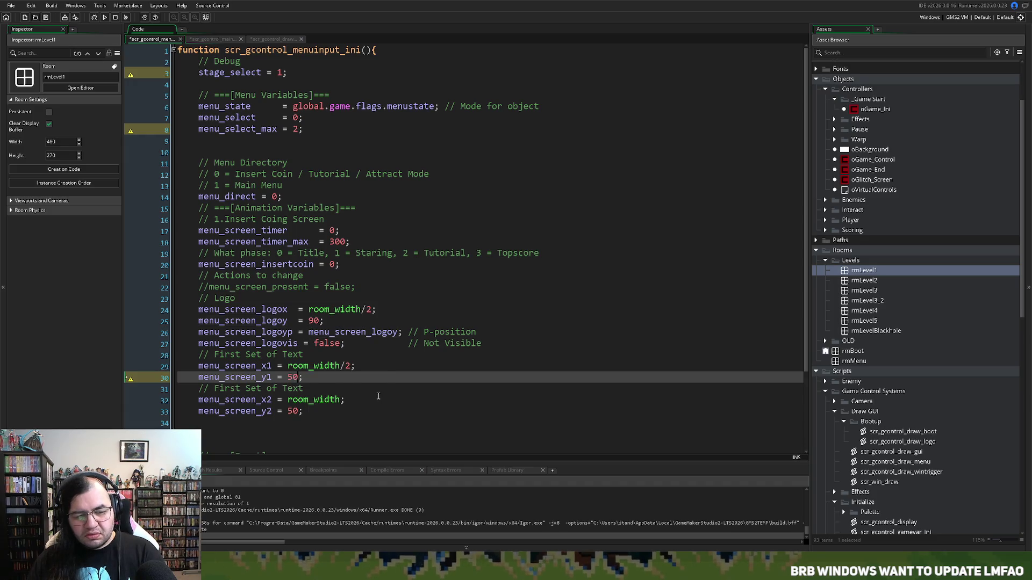
pyautogui.doubleClick(220, 379)
pyautogui.hotkey('ctrl', 'c')
pyautogui.click(214, 40)
pyautogui.click(261, 39)
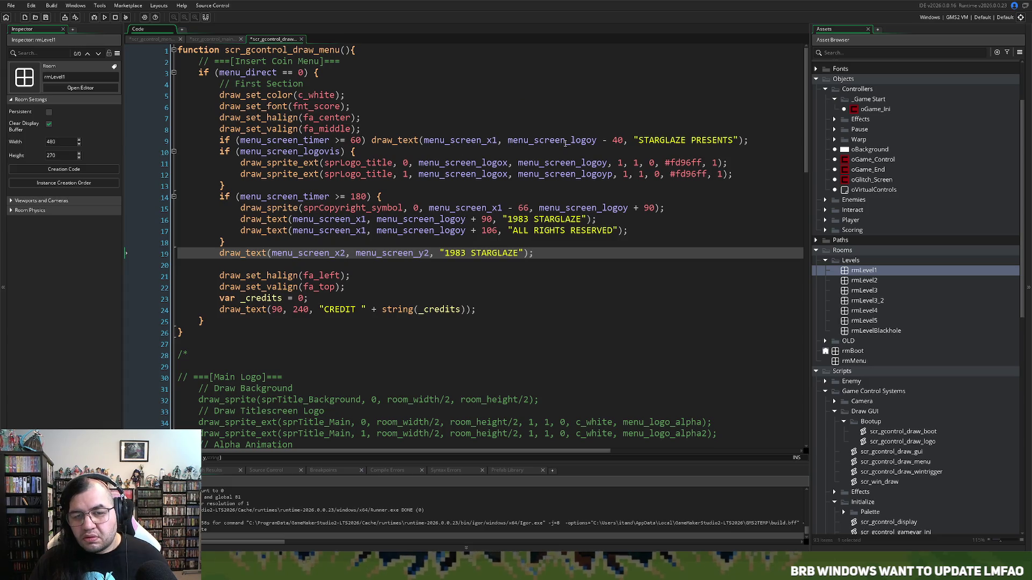
# Step: Make the STARGLAZE PRESENTS line use menu_screen_y1, dropping the - 40 offset
pyautogui.doubleClick(591, 141)
pyautogui.hotkey('ctrl', 'v')
pyautogui.moveTo(607, 140); pyautogui.dragTo(581, 145)
pyautogui.press('BackSpace')
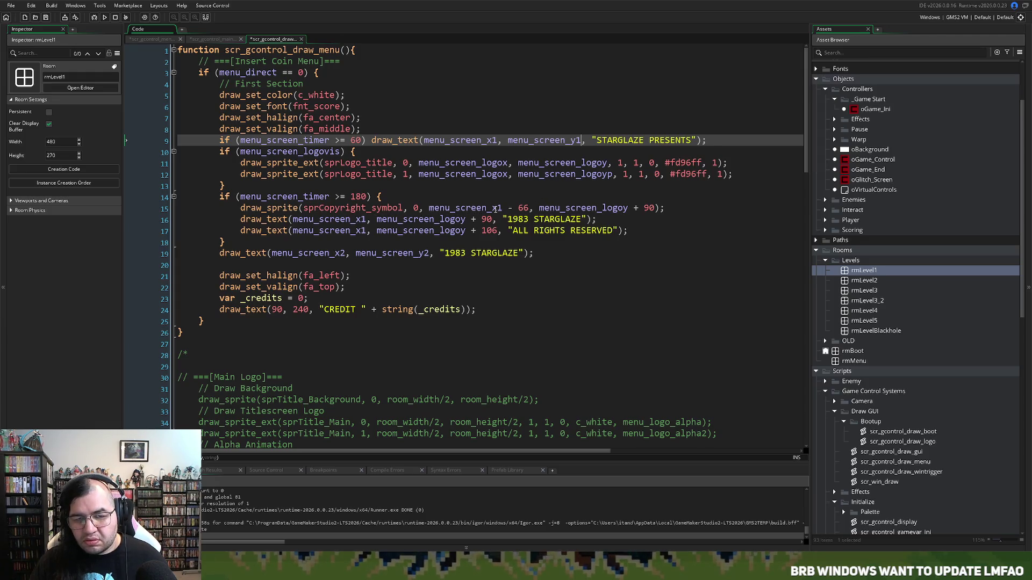
# Step: Set lines 15–17 y values to menu_screen_y1 + 130, + 130 and + 146
pyautogui.click(598, 210)
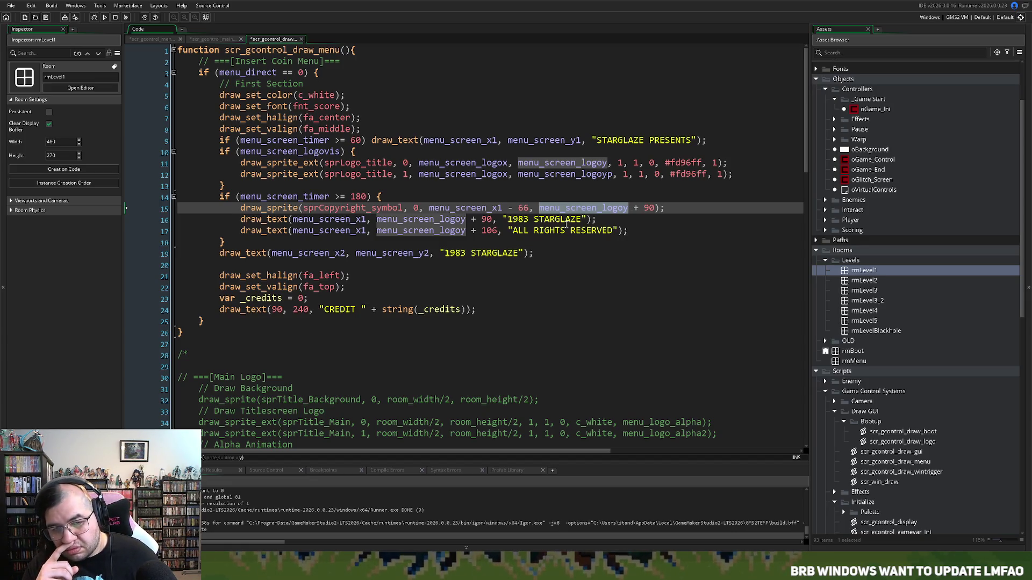
pyautogui.write('menu_screen_y1')
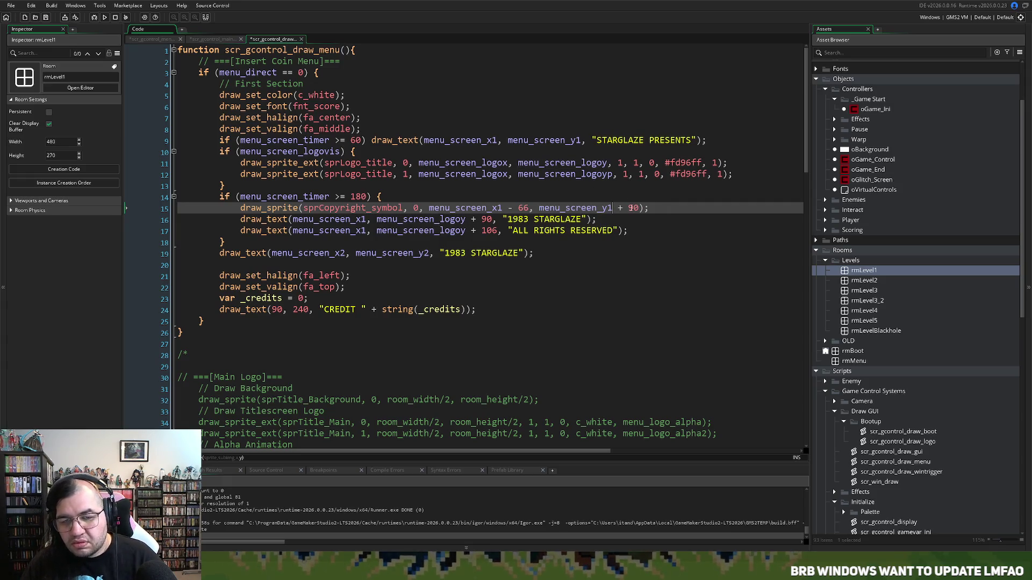
pyautogui.doubleClick(633, 208)
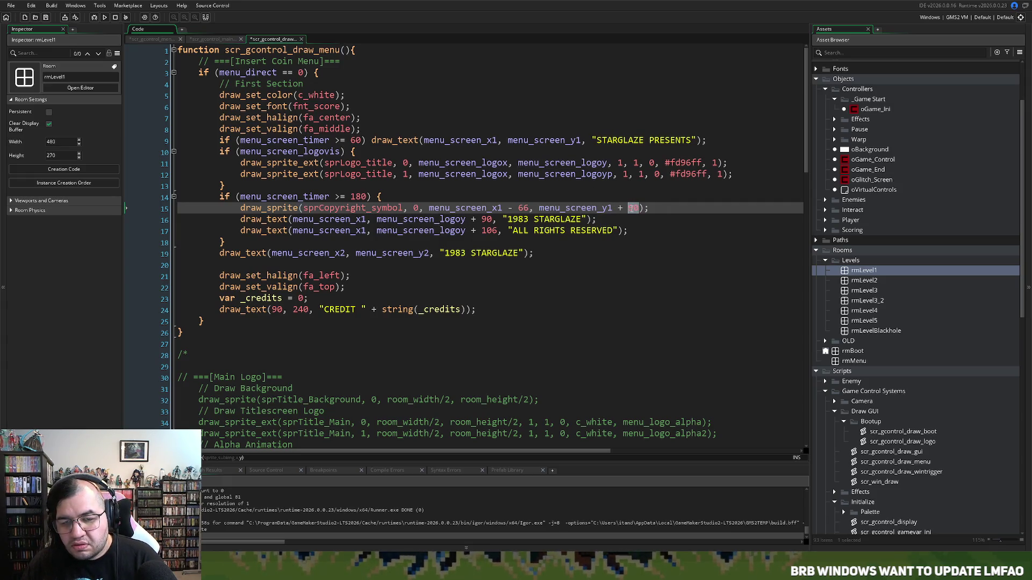
pyautogui.write('130')
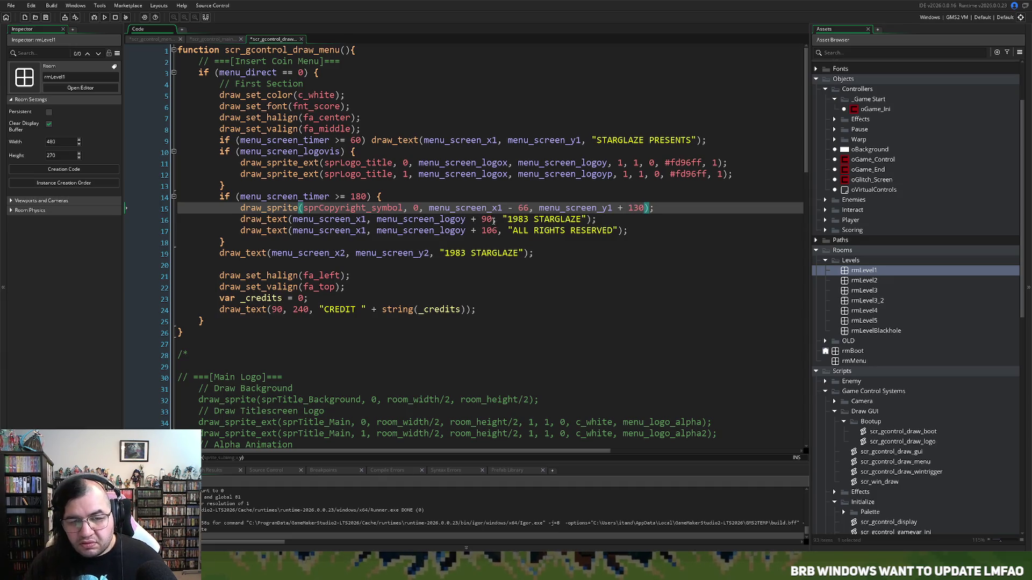
pyautogui.moveTo(492, 220); pyautogui.dragTo(377, 225)
pyautogui.hotkey('ctrl', 'v')
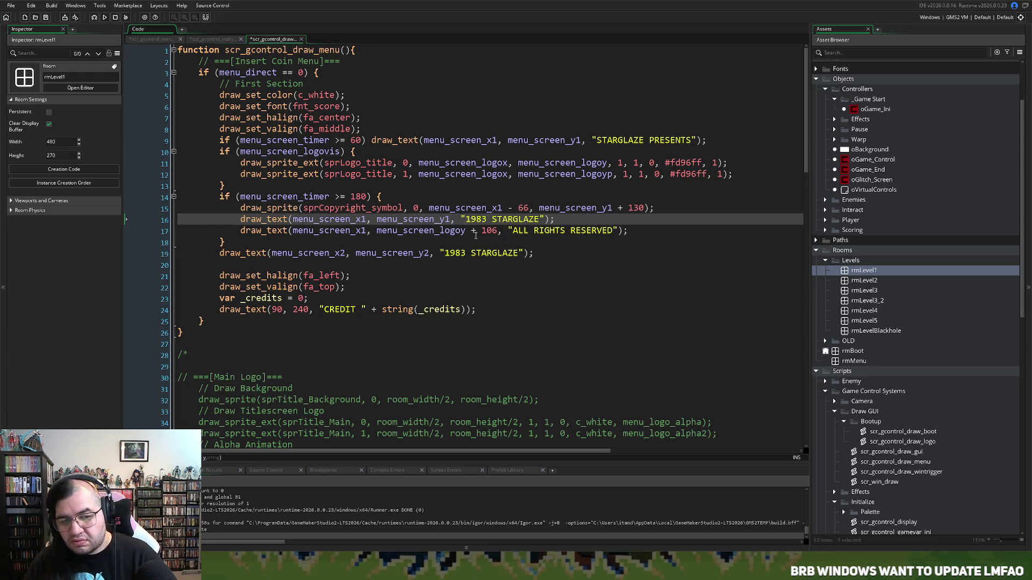
pyautogui.write('+ 1')
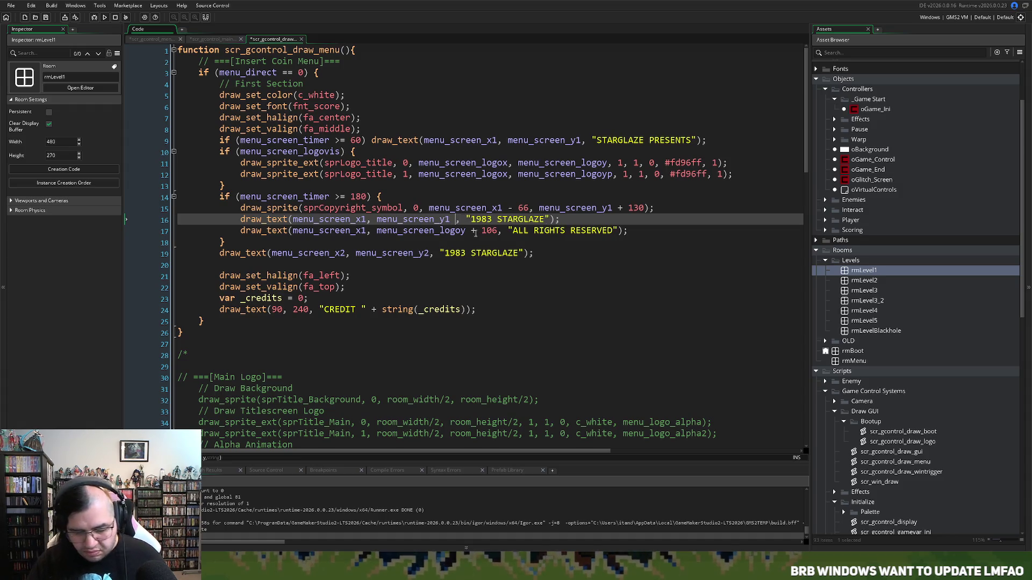
pyautogui.write('30')
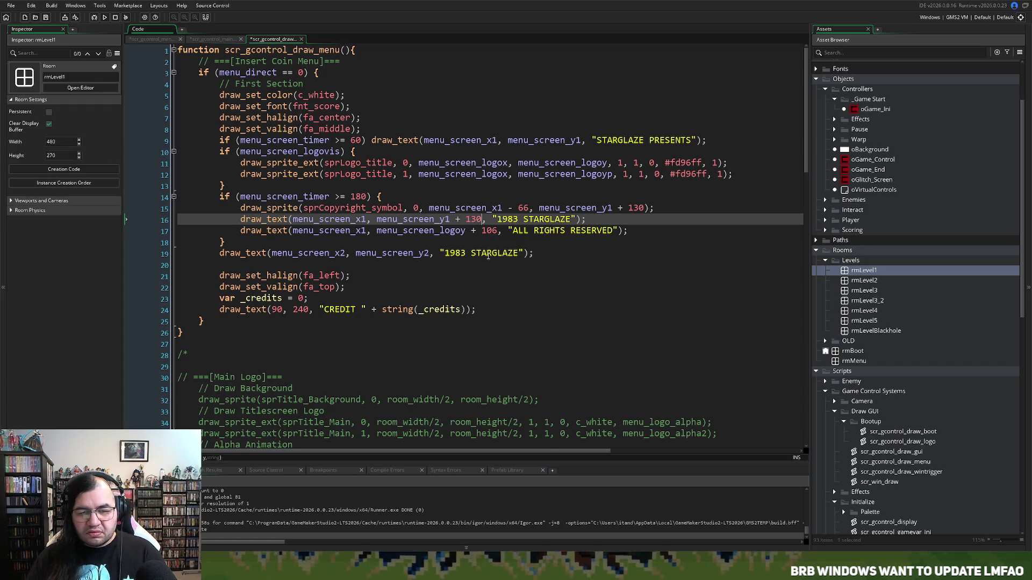
pyautogui.click(491, 232)
pyautogui.press('BackSpace')
pyautogui.write('4')
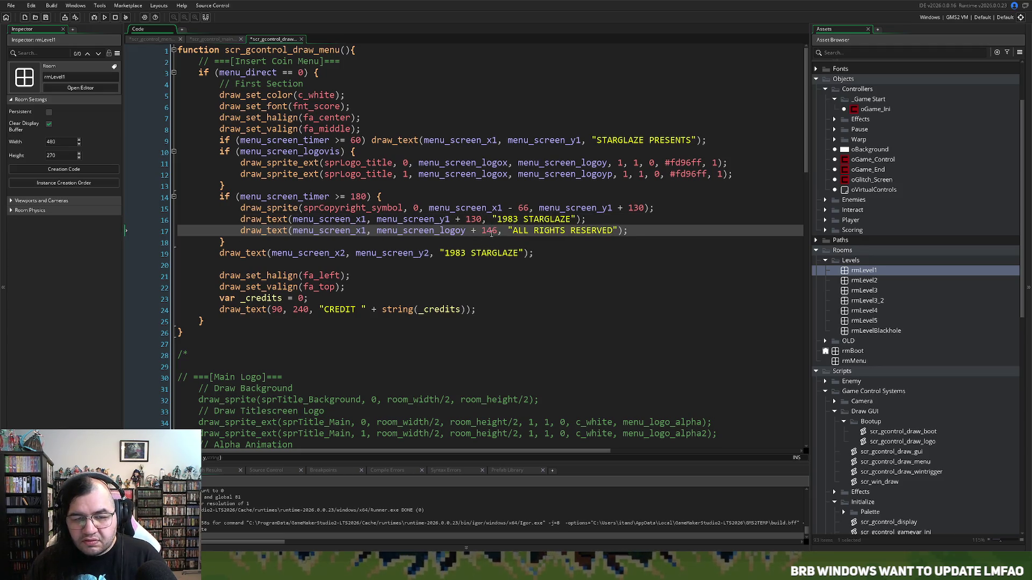
pyautogui.moveTo(469, 231); pyautogui.dragTo(376, 231)
pyautogui.hotkey('ctrl', 'v')
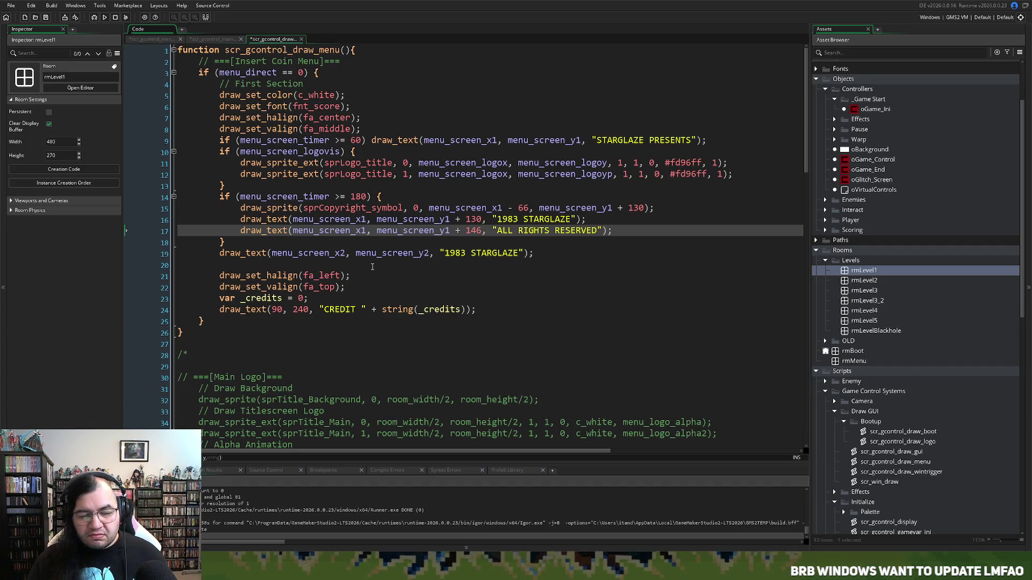
pyautogui.doubleClick(302, 310)
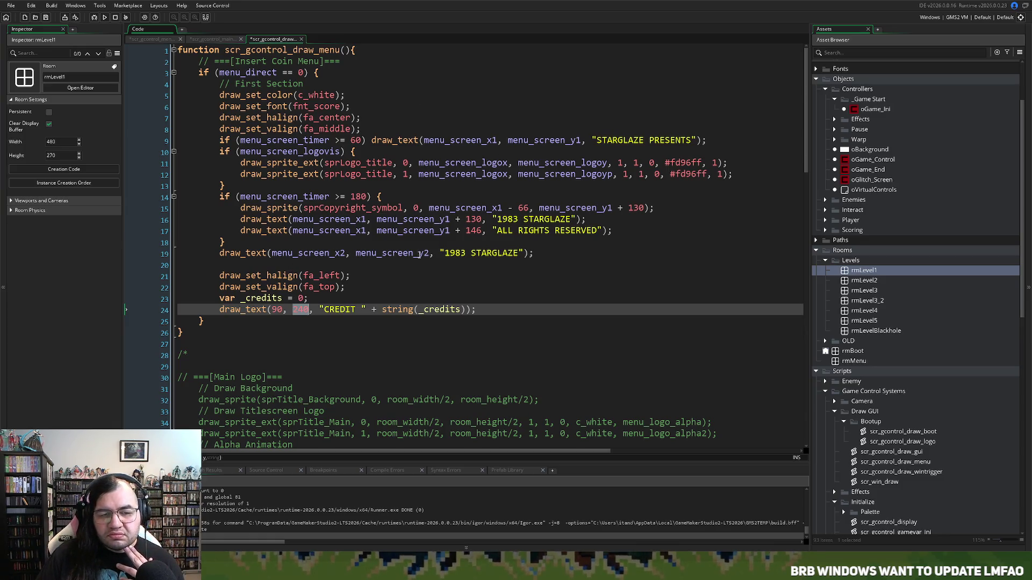
# Step: Change the line 19 draw_text string from '1983 STARGLAZE' to 'STARRING'
pyautogui.moveTo(519, 253); pyautogui.dragTo(444, 257)
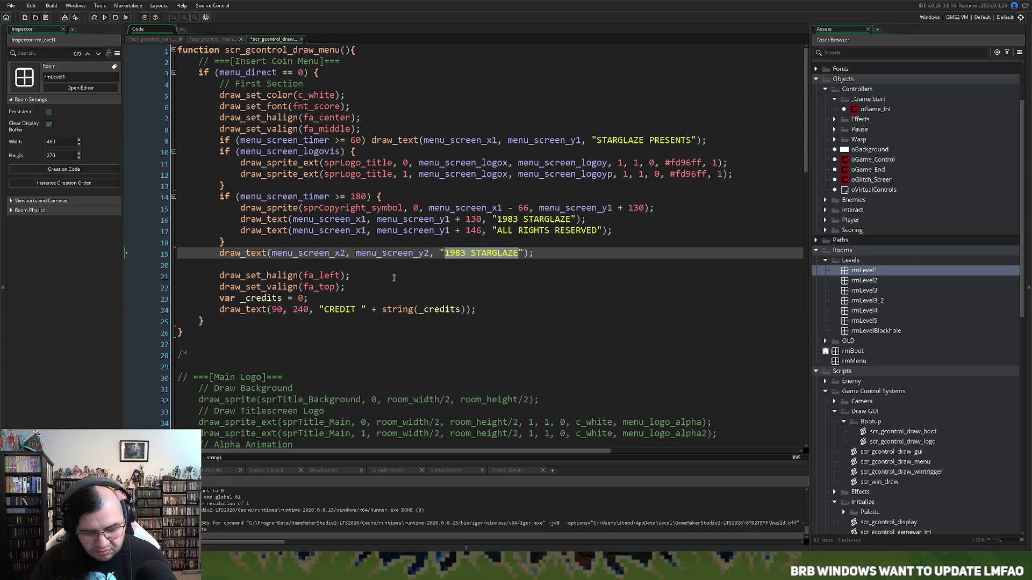
pyautogui.write('STAR')
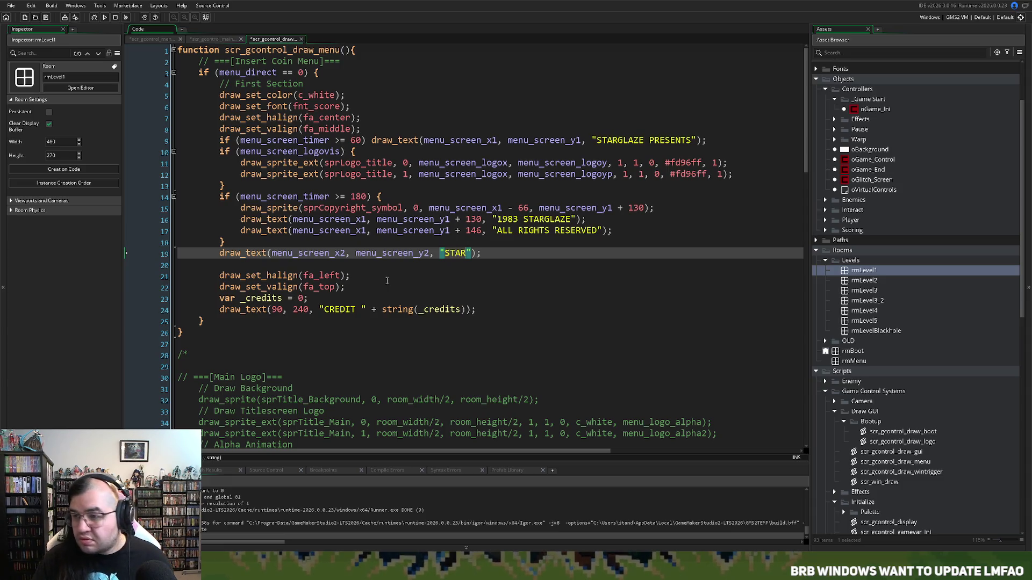
pyautogui.write('RING')
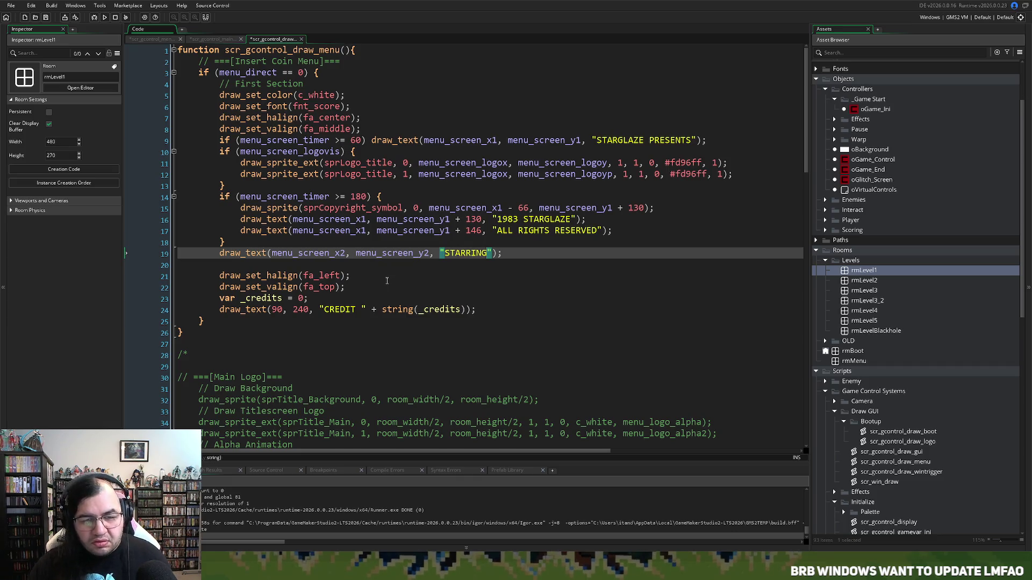
pyautogui.doubleClick(450, 253)
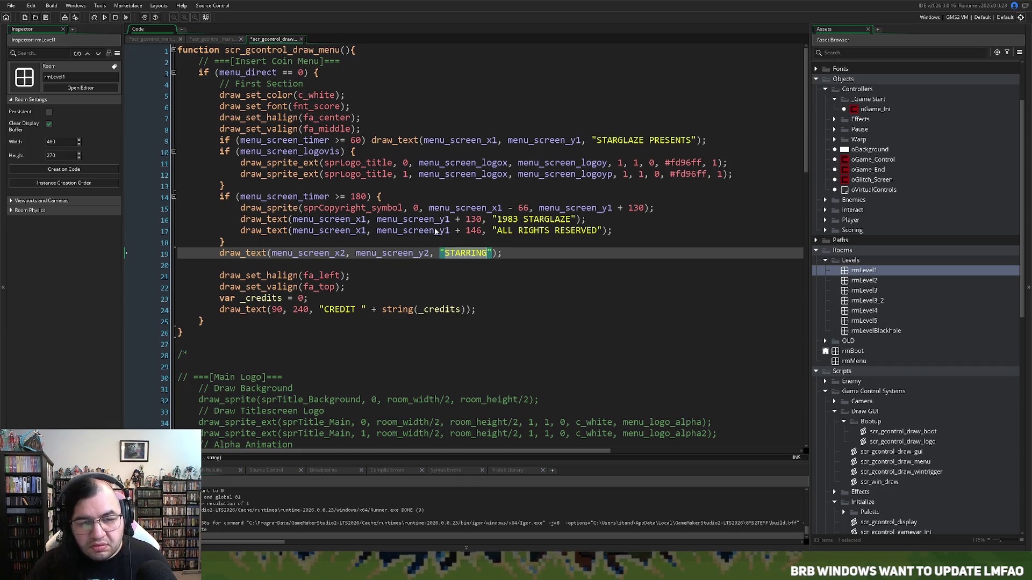
# Step: Rename the menuinput_ini comments to '1st Set of Text' and '2nd Set of Text'
pyautogui.click(218, 40)
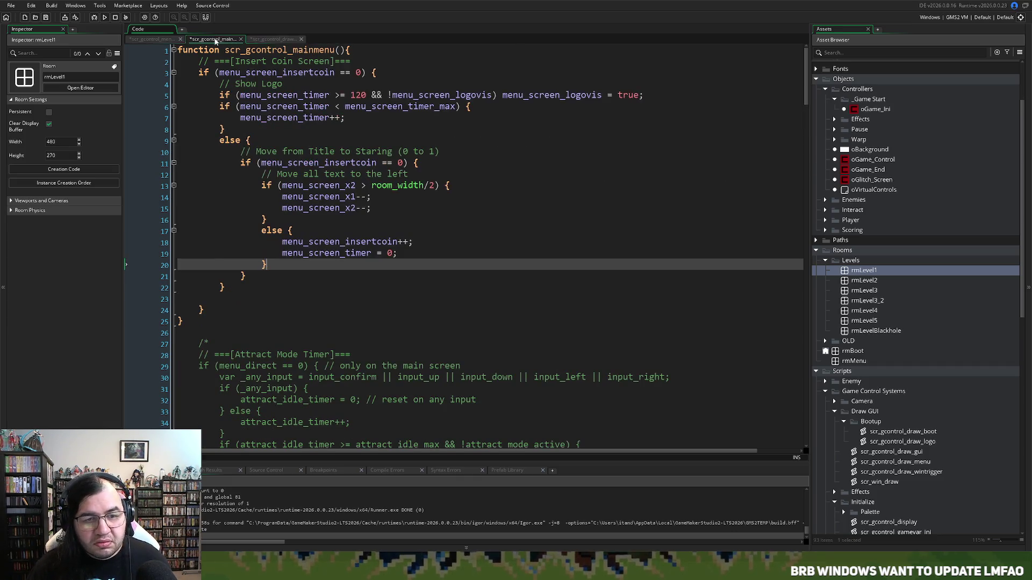
pyautogui.click(158, 40)
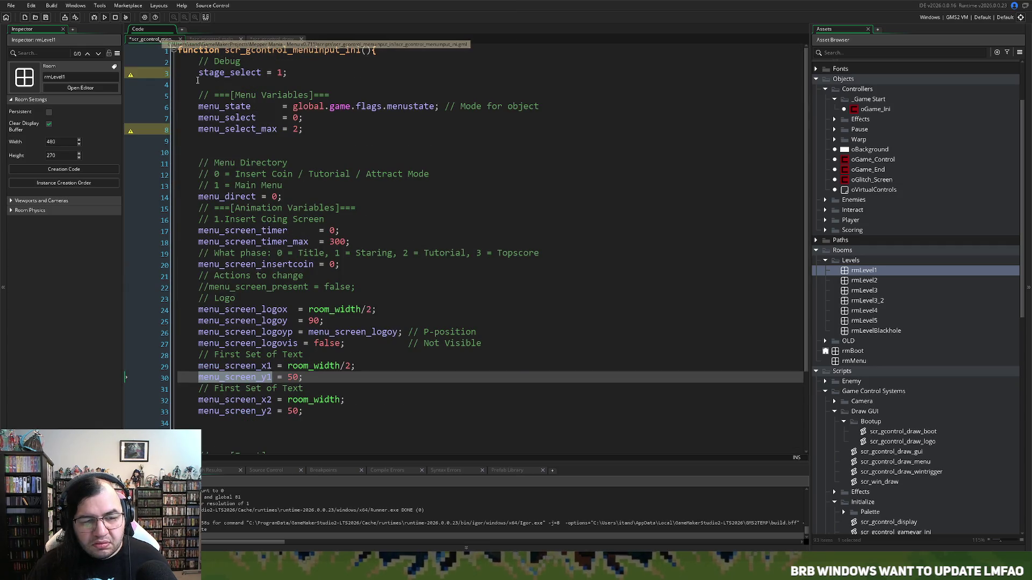
pyautogui.click(310, 389)
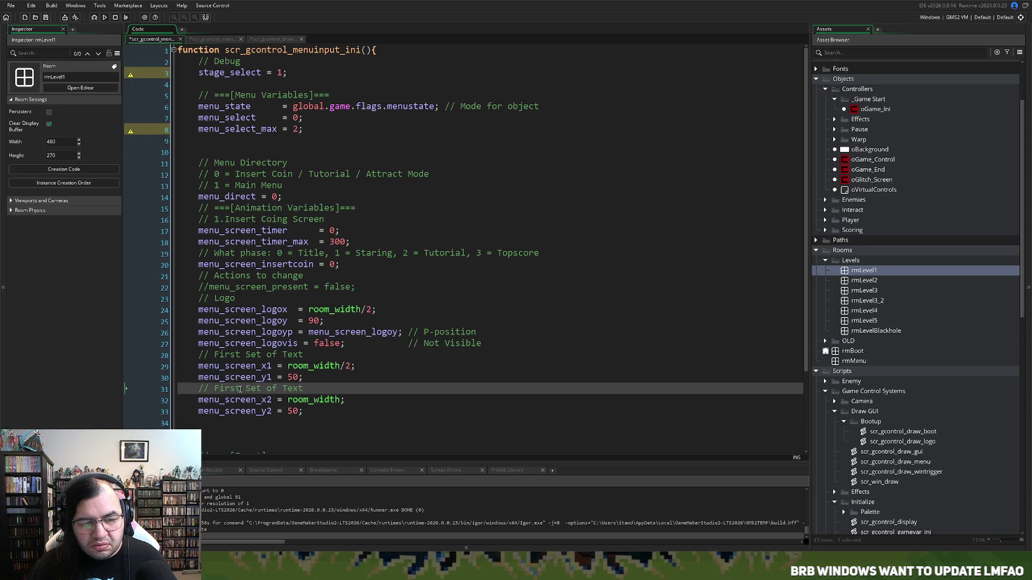
pyautogui.doubleClick(218, 389)
pyautogui.write('2nd')
pyautogui.doubleClick(225, 355)
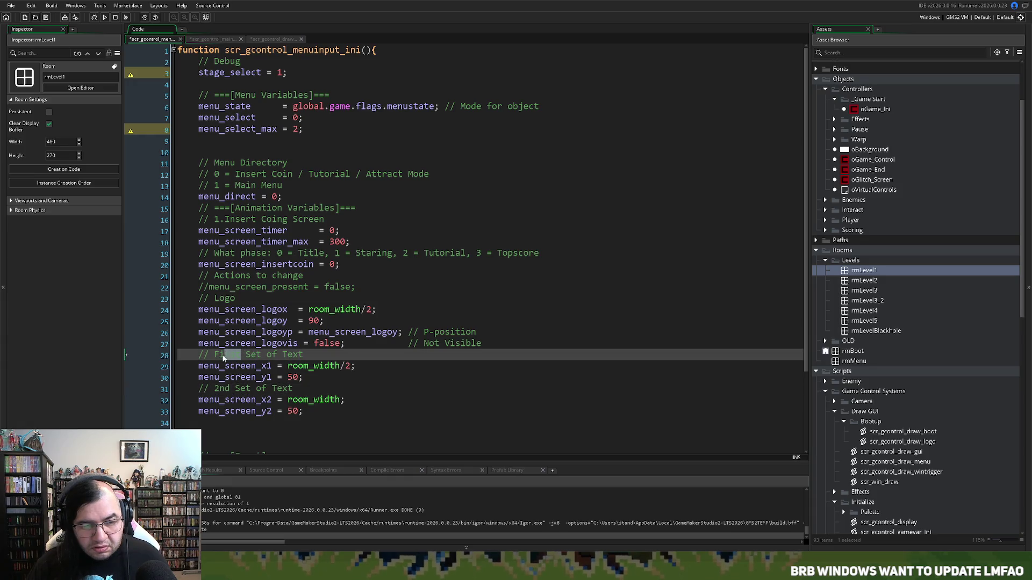
pyautogui.write('1st')
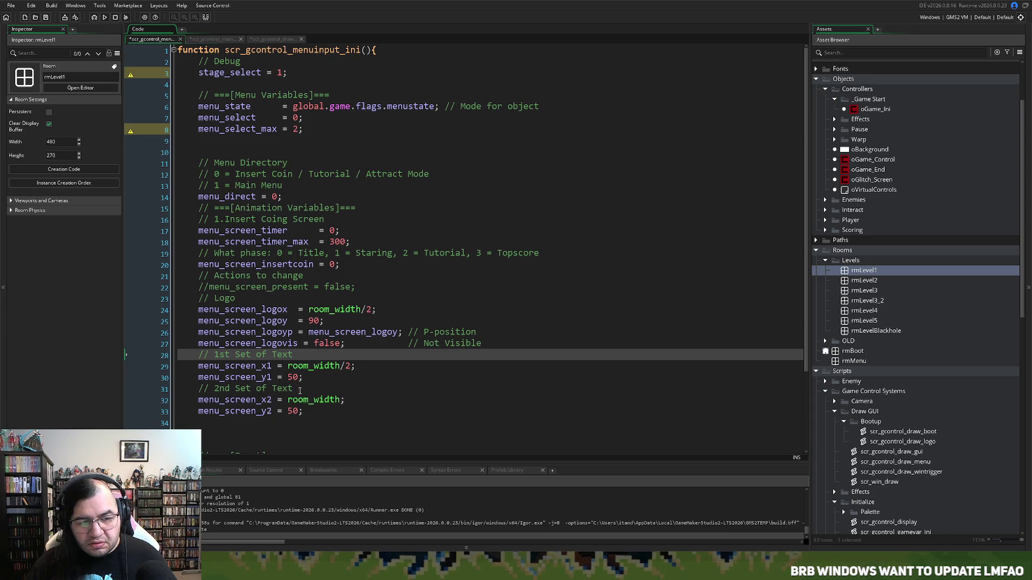
# Step: Change menu_screen_y1's starting value from 50 to 40 and run the game
pyautogui.click(277, 39)
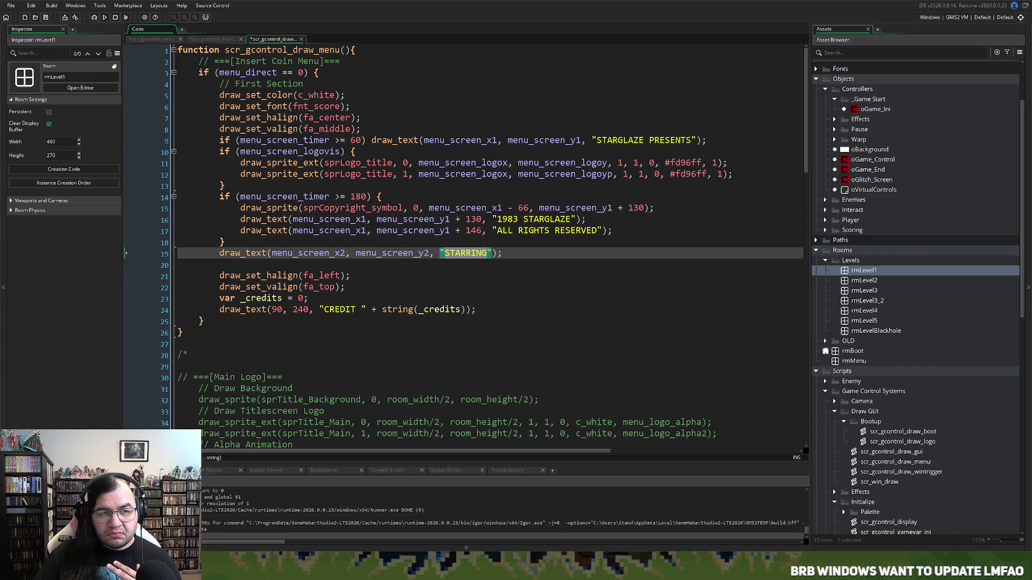
pyautogui.hotkey('ctrl', 'Tab')
pyautogui.scroll(-2, 347, 165)
pyautogui.scroll(2, 346, 165)
pyautogui.click(153, 39)
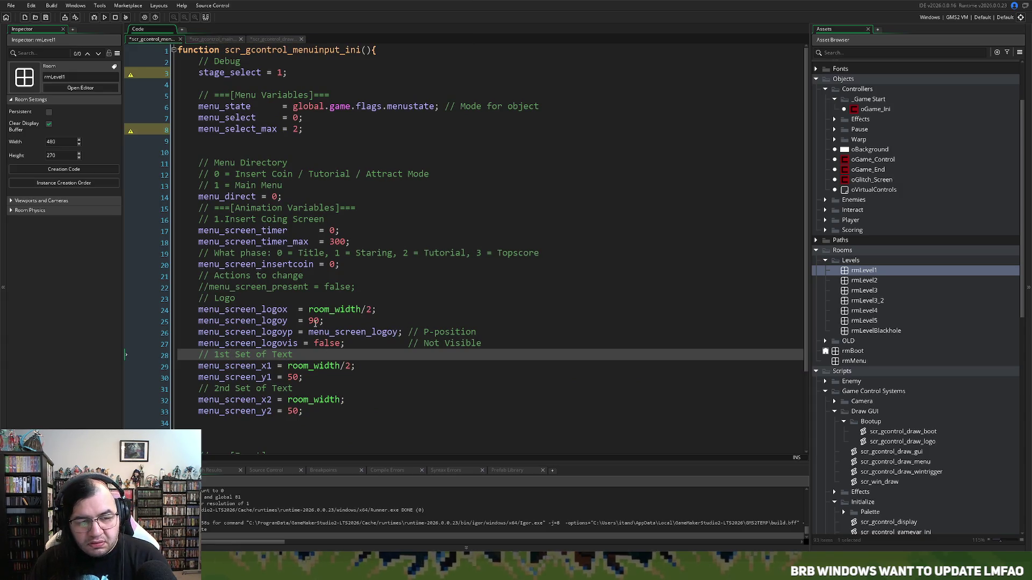
pyautogui.doubleClick(288, 377)
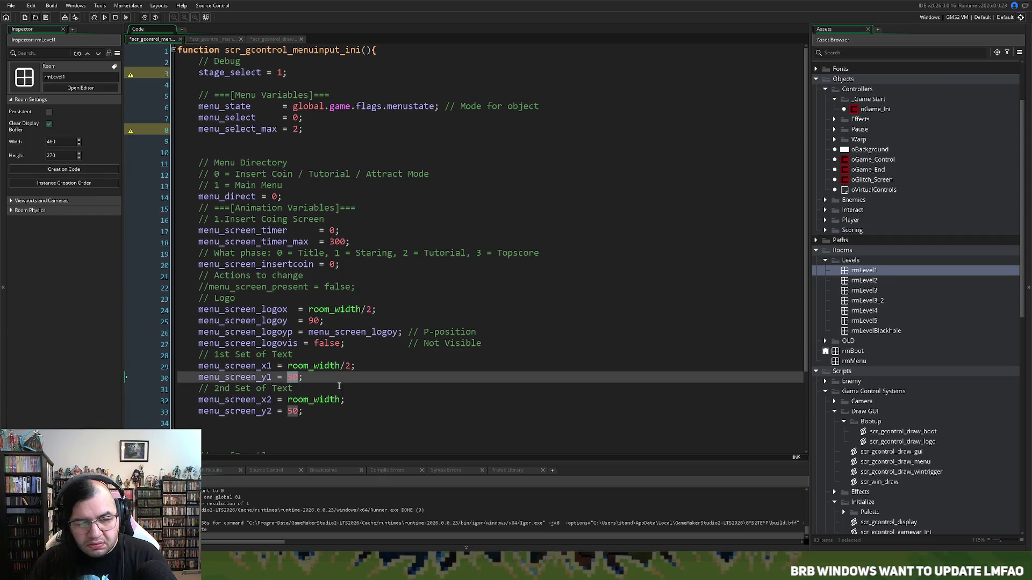
pyautogui.write('40')
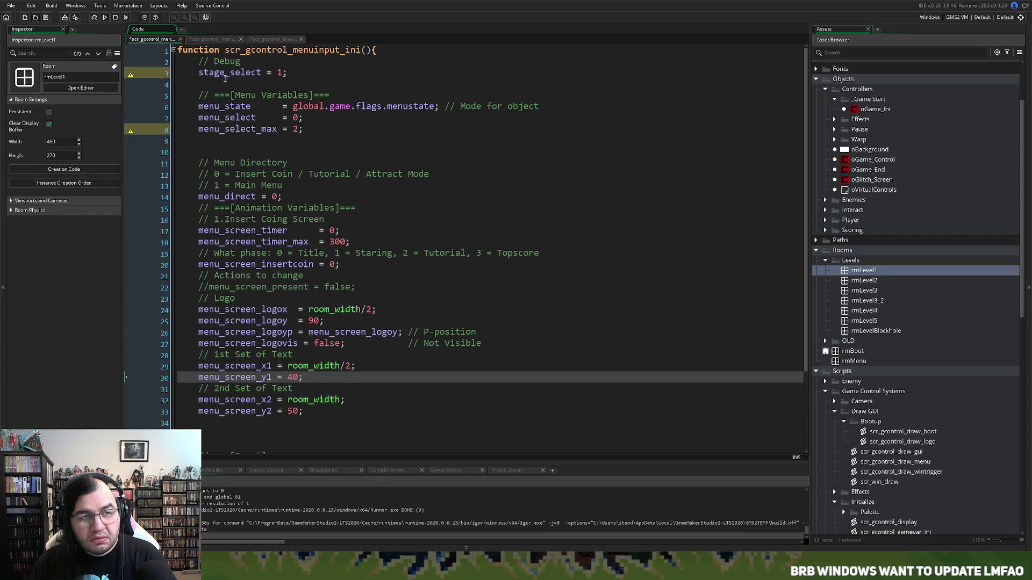
pyautogui.click(105, 17)
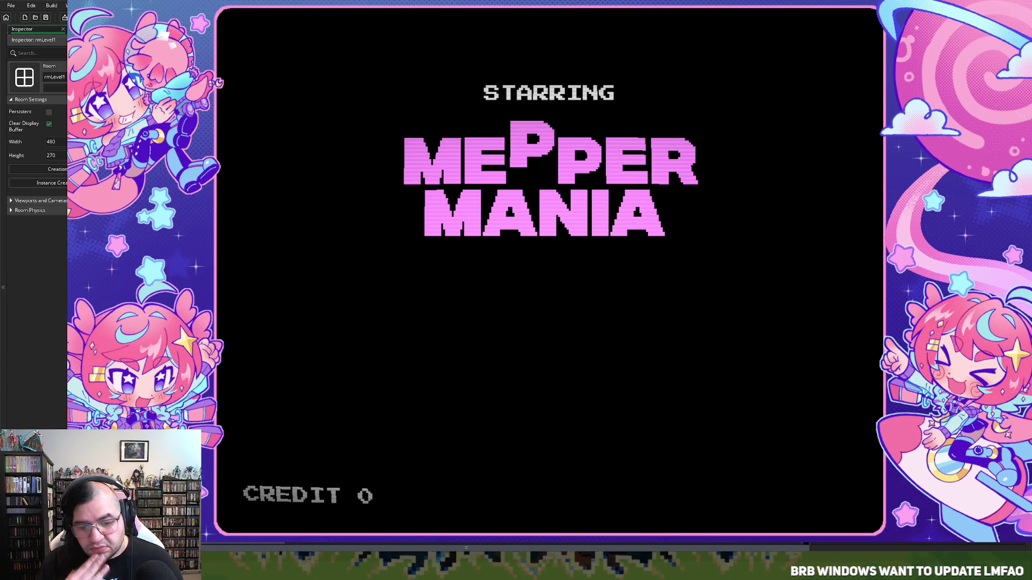
pyautogui.hotkey('alt', 'Return')
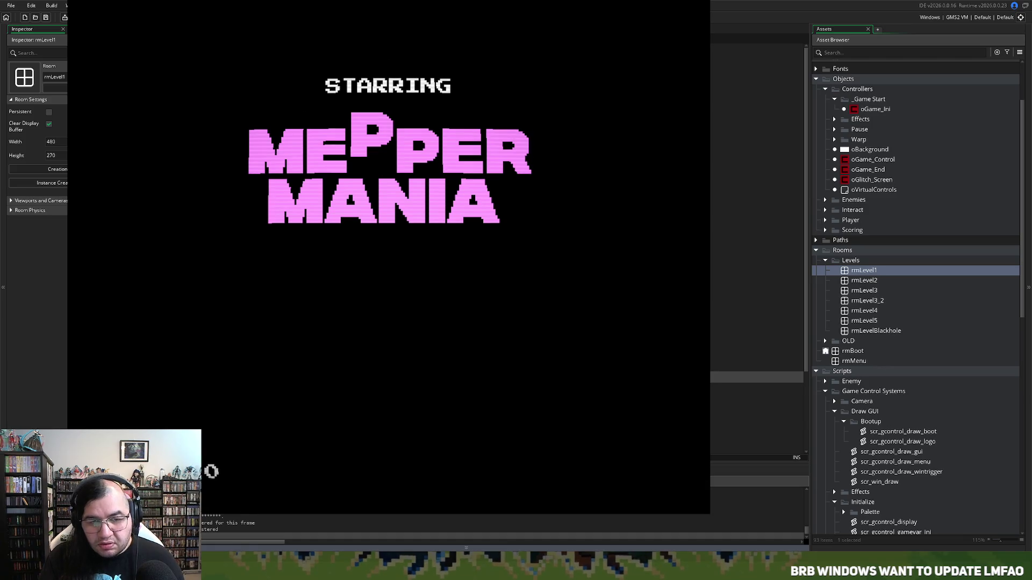
pyautogui.hotkey('alt', 'Return')
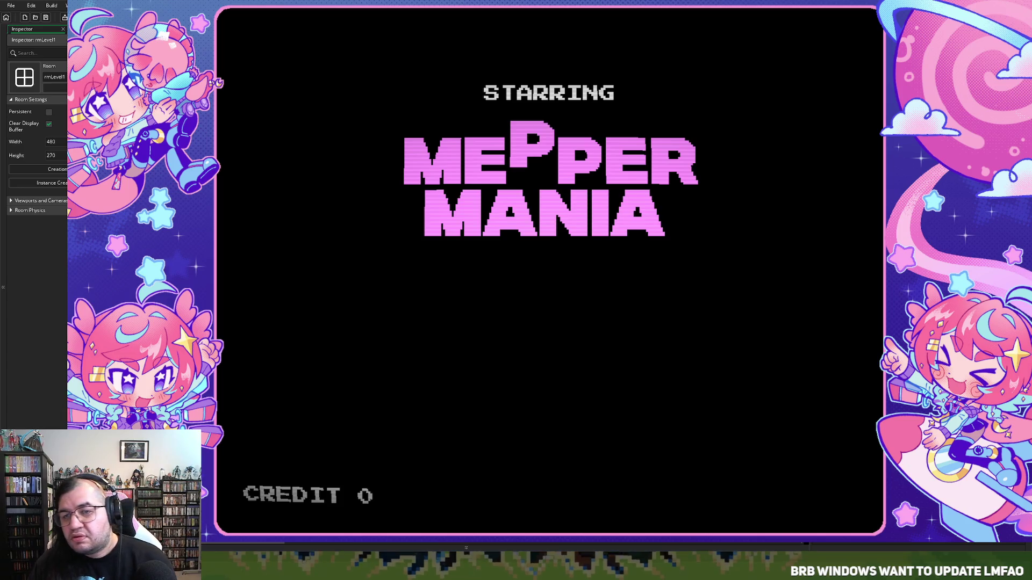
pyautogui.hotkey('alt', 'F4')
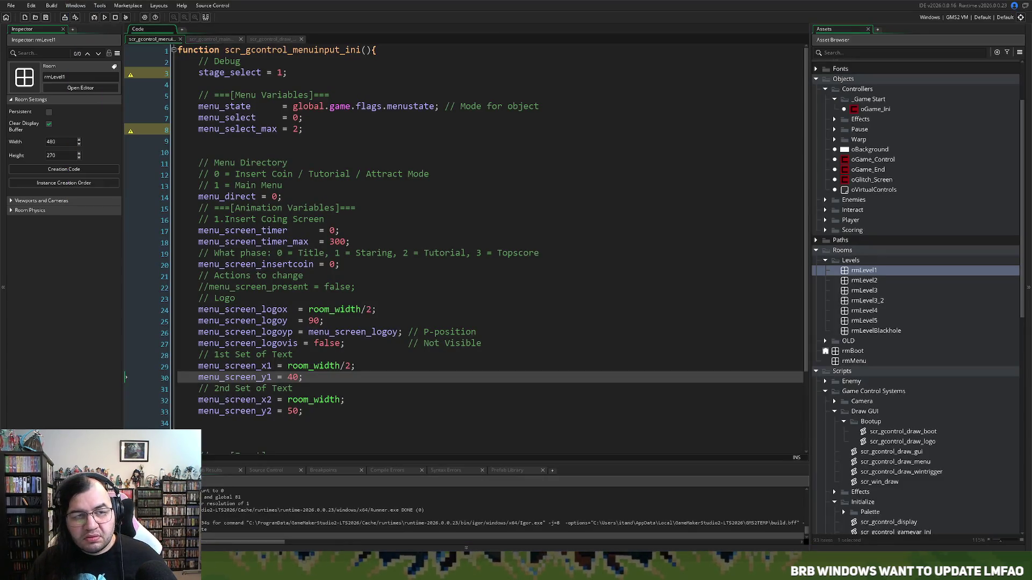
pyautogui.hotkey('ctrl', 'Tab')
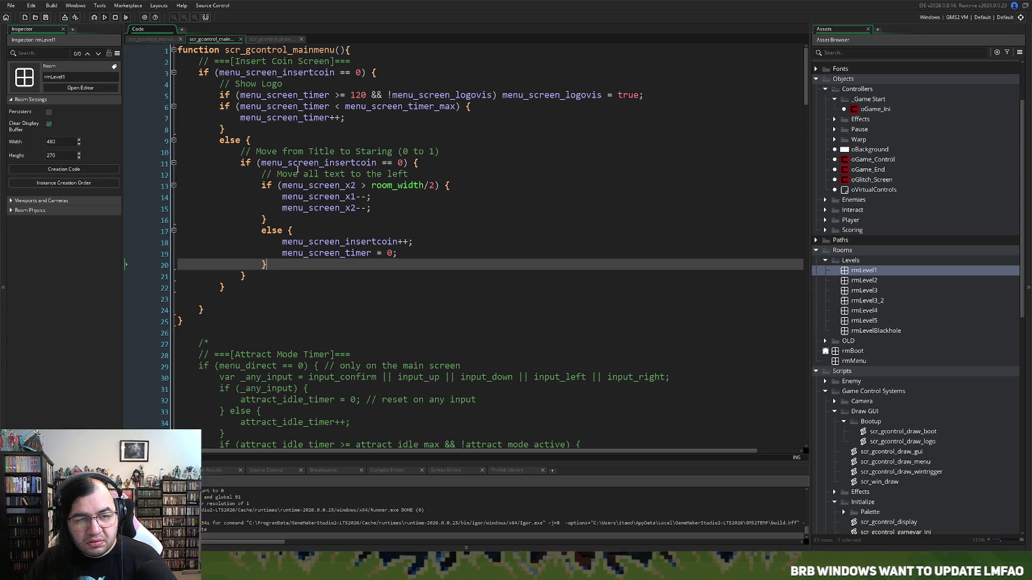
pyautogui.click(267, 40)
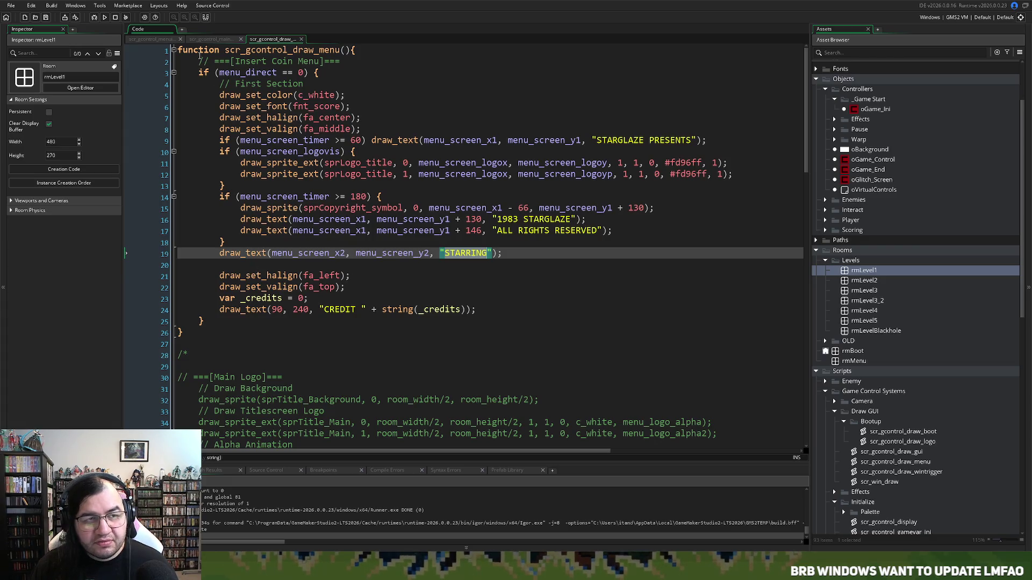
pyautogui.hotkey('ctrl', 'Tab')
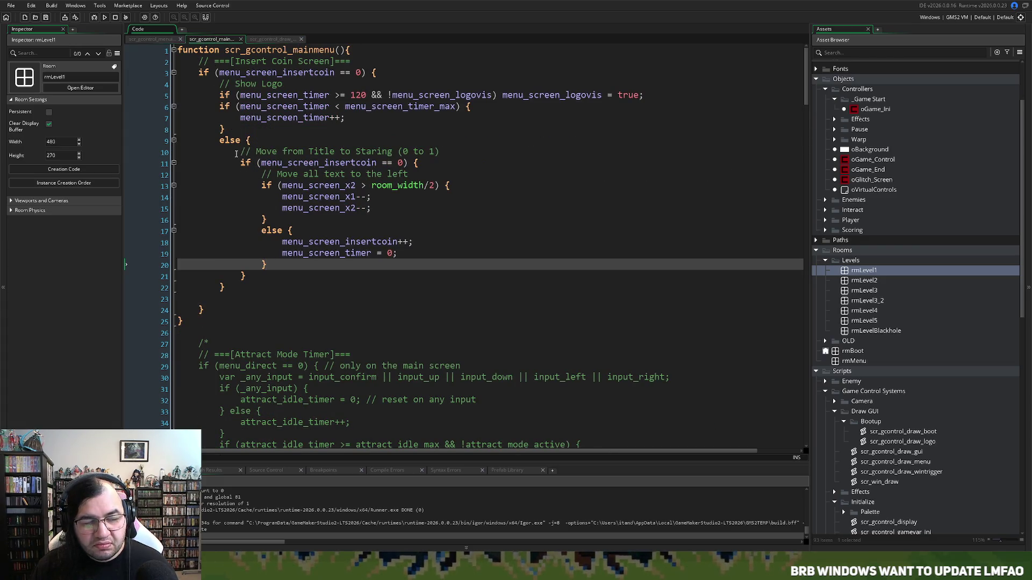
pyautogui.click(237, 152)
pyautogui.click(240, 162)
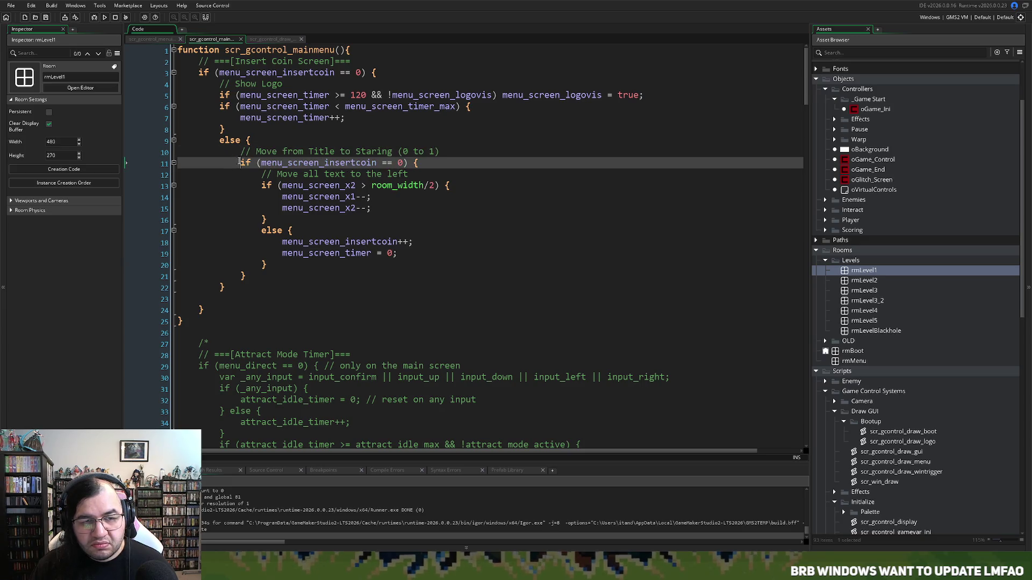
pyautogui.click(261, 185)
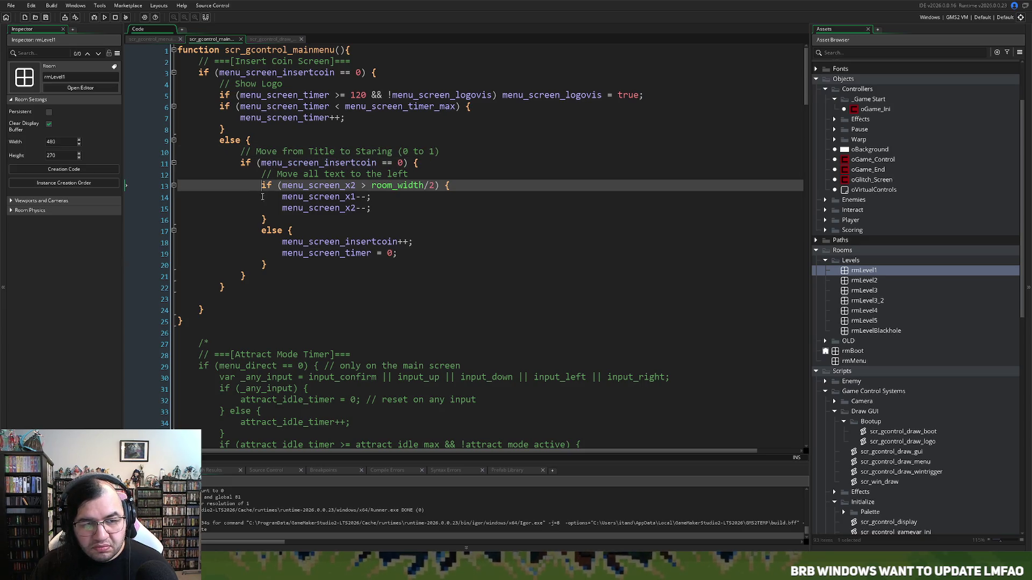
pyautogui.click(262, 168)
pyautogui.click(262, 174)
pyautogui.press('Return')
pyautogui.click(262, 175)
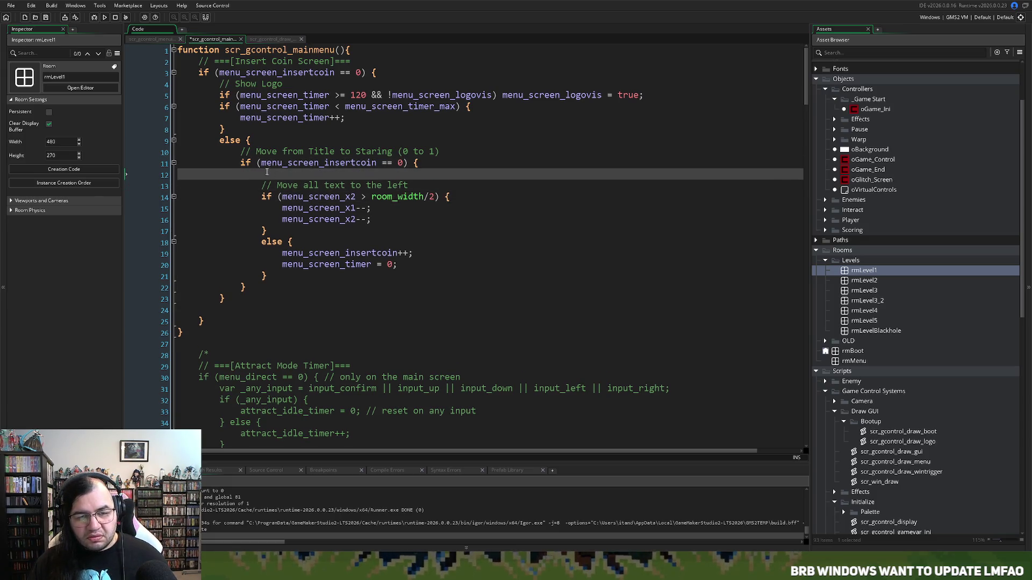
pyautogui.press('BackSpace')
pyautogui.press('BackSpace')
pyautogui.press('BackSpace')
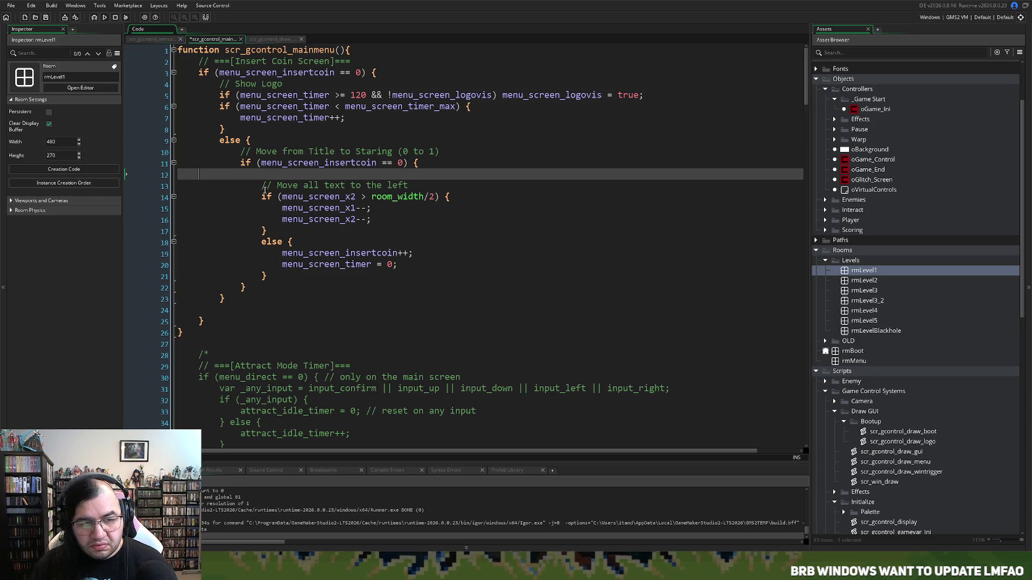
pyautogui.press('BackSpace')
pyautogui.click(263, 184)
pyautogui.press('Return')
pyautogui.click(263, 186)
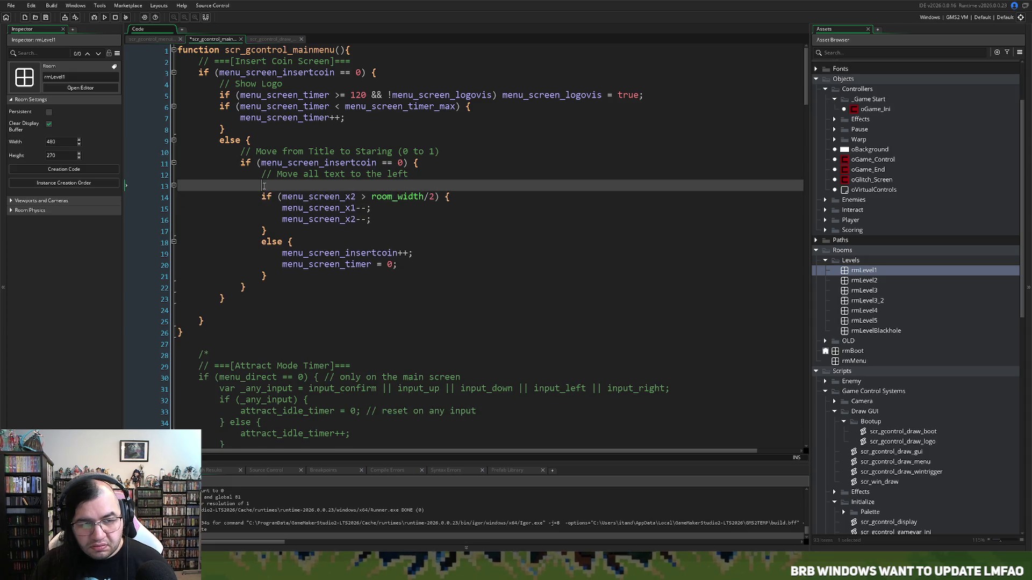
pyautogui.press('BackSpace')
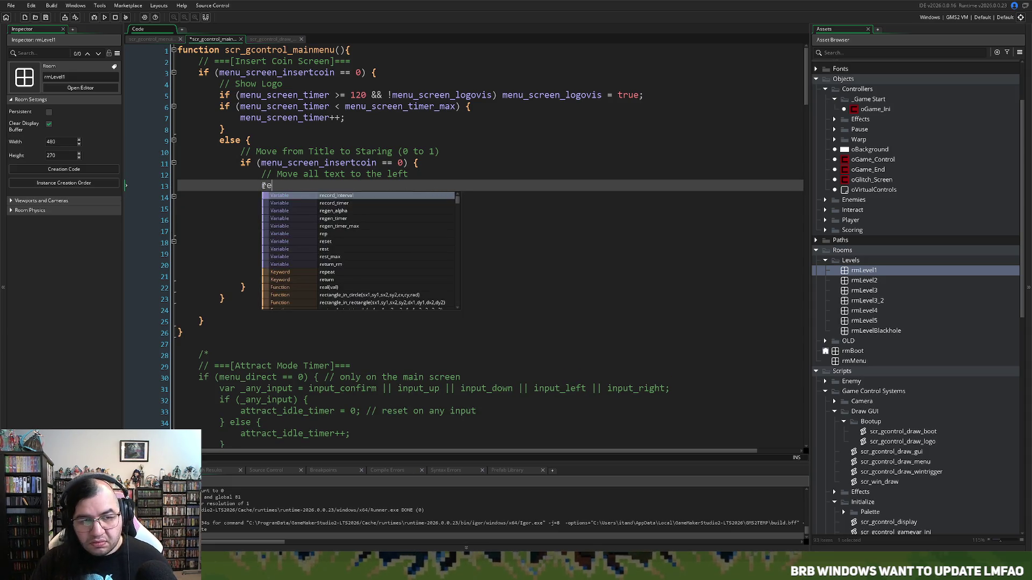
pyautogui.press('BackSpace')
pyautogui.press('BackSpace')
pyautogui.press('BackSpace')
pyautogui.press('BackSpace')
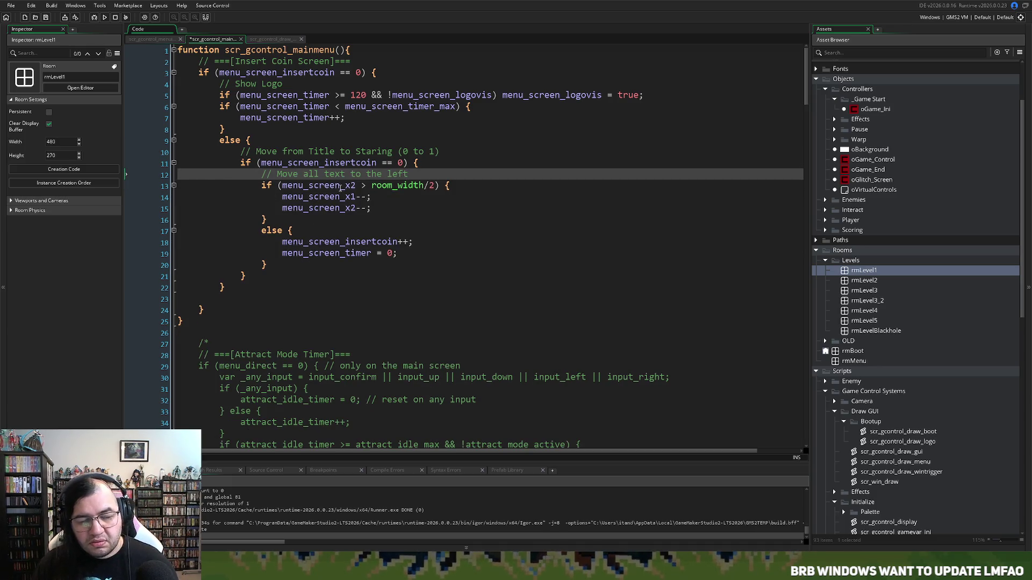
pyautogui.click(339, 188)
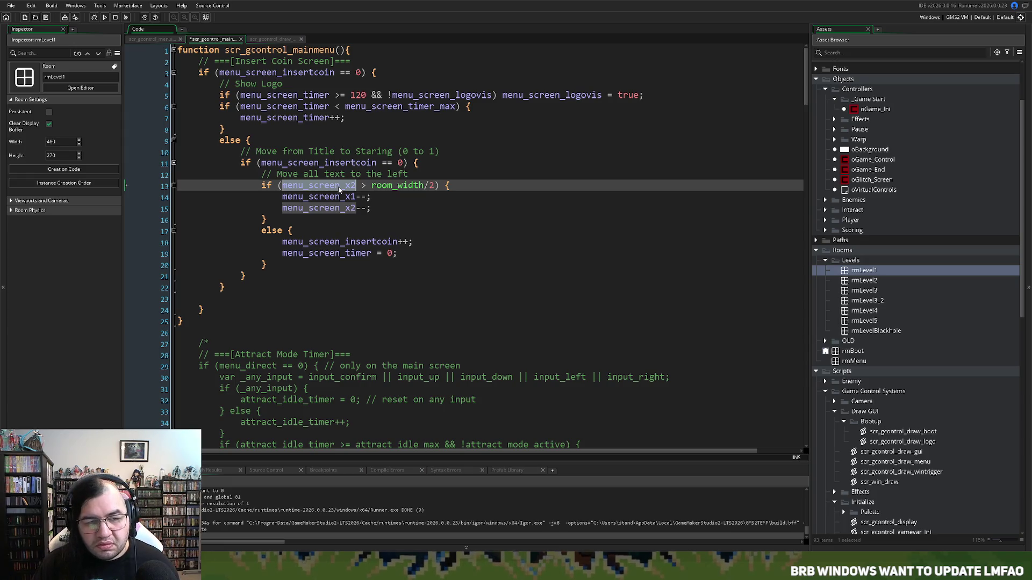
pyautogui.click(339, 188)
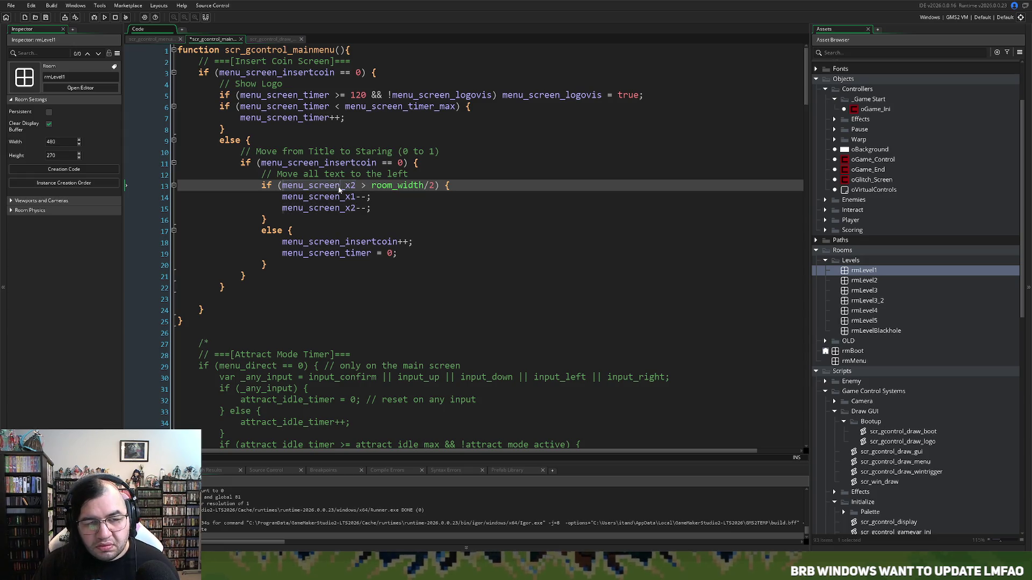
pyautogui.click(264, 185)
pyautogui.press('Return')
pyautogui.press('Up')
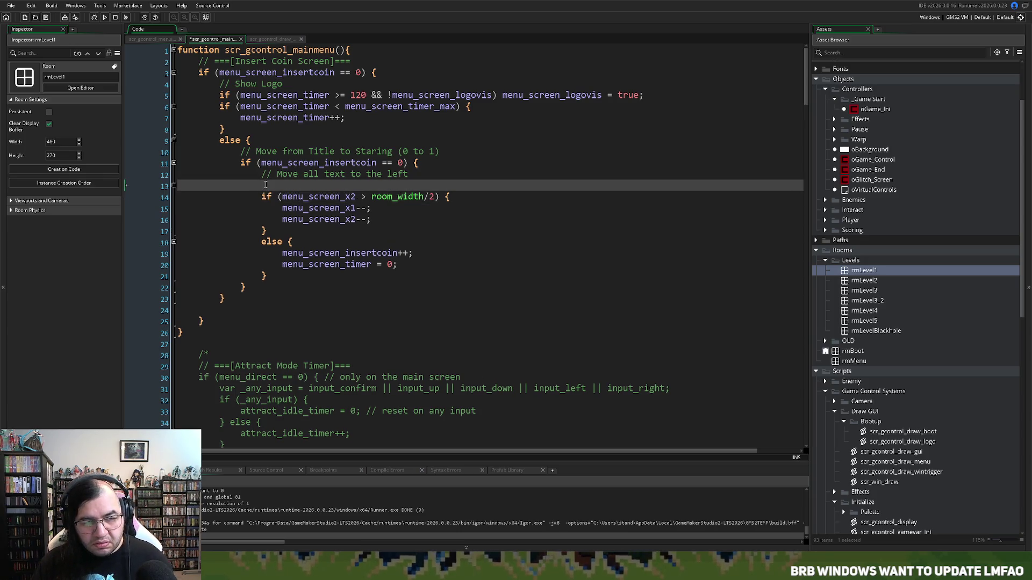
pyautogui.write('r')
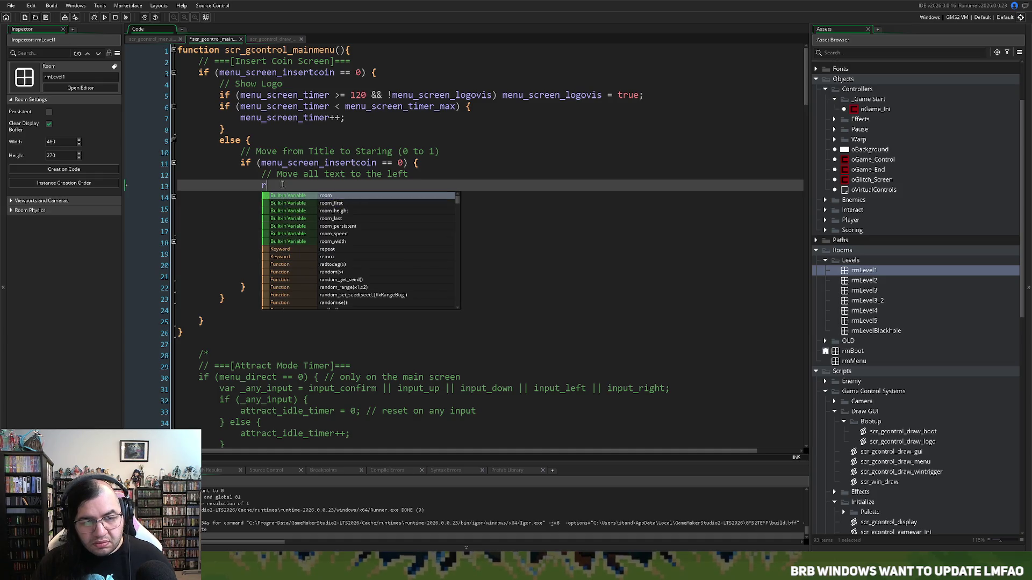
pyautogui.press('BackSpace')
pyautogui.press('BackSpace')
pyautogui.press('BackSpace')
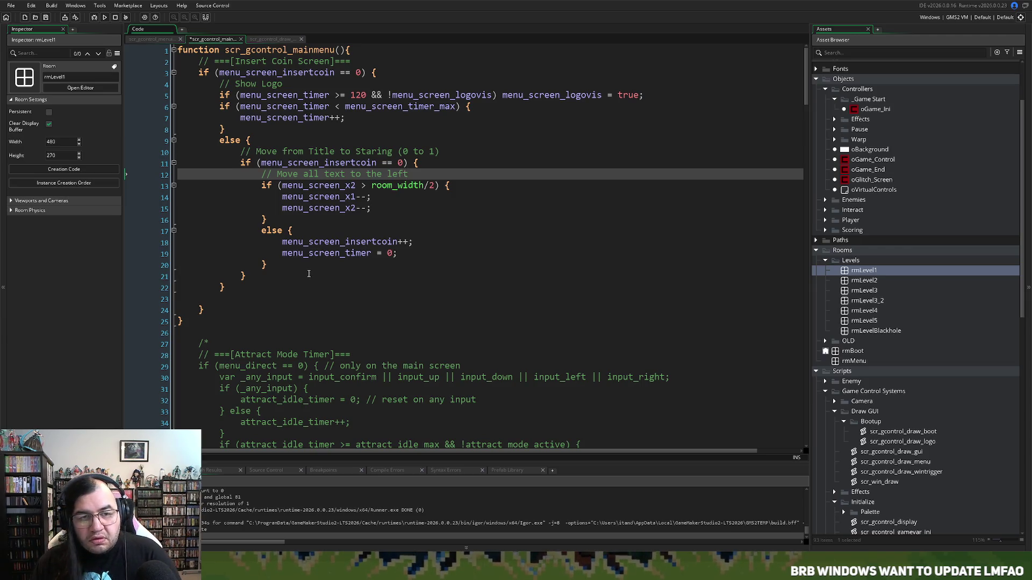
# Step: Insert a 'repeat (2) {' line above the slide-left comment on line 12
pyautogui.click(263, 175)
pyautogui.press('Return')
pyautogui.press('Up')
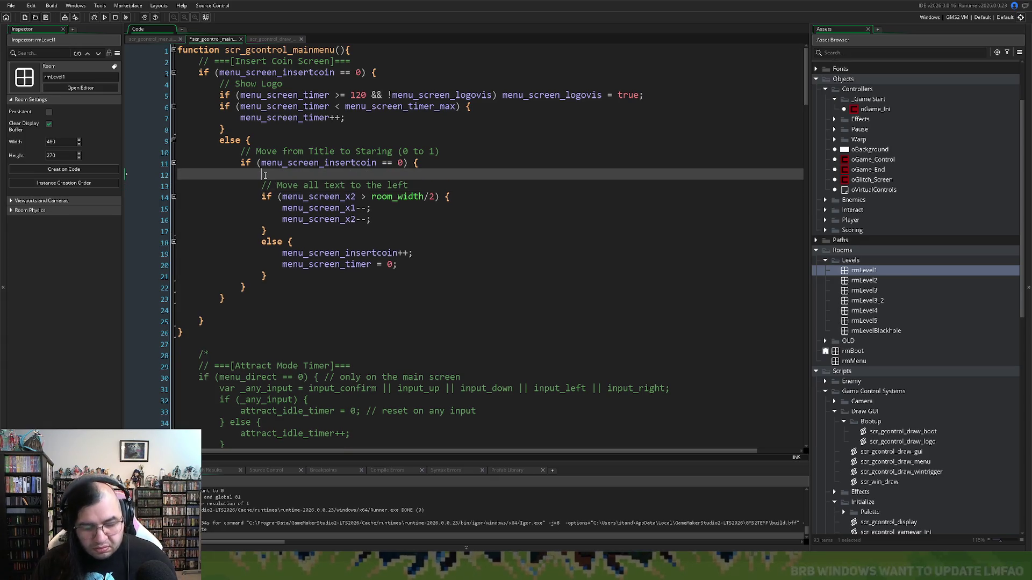
pyautogui.write('(')
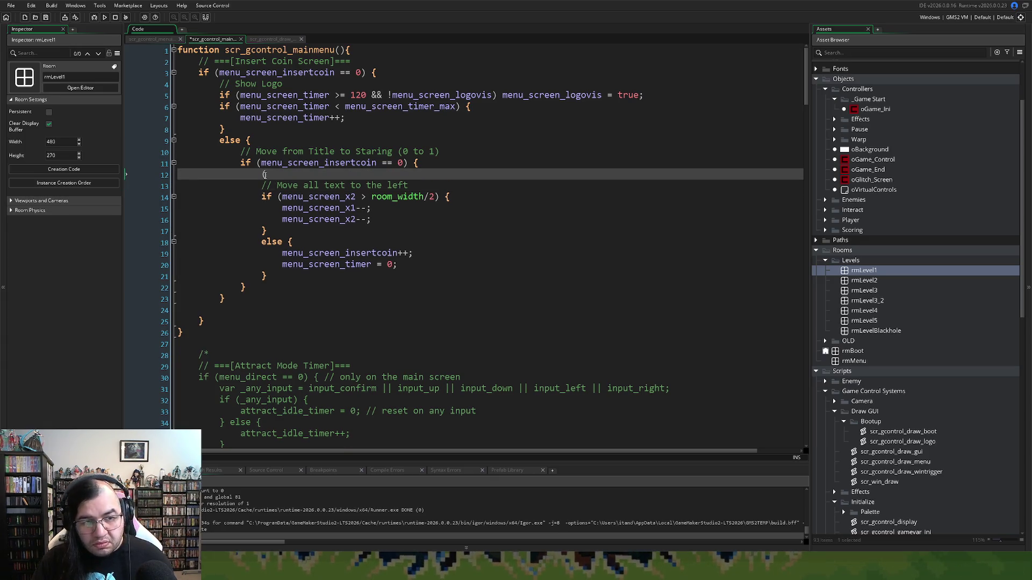
pyautogui.write('repeat')
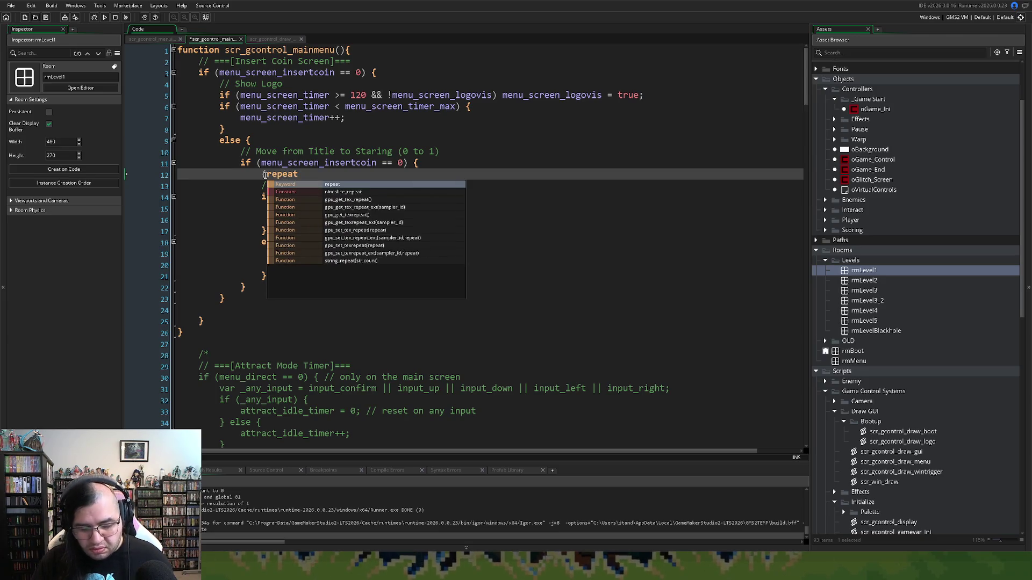
pyautogui.press('BackSpace')
pyautogui.press('BackSpace')
pyautogui.press('BackSpace')
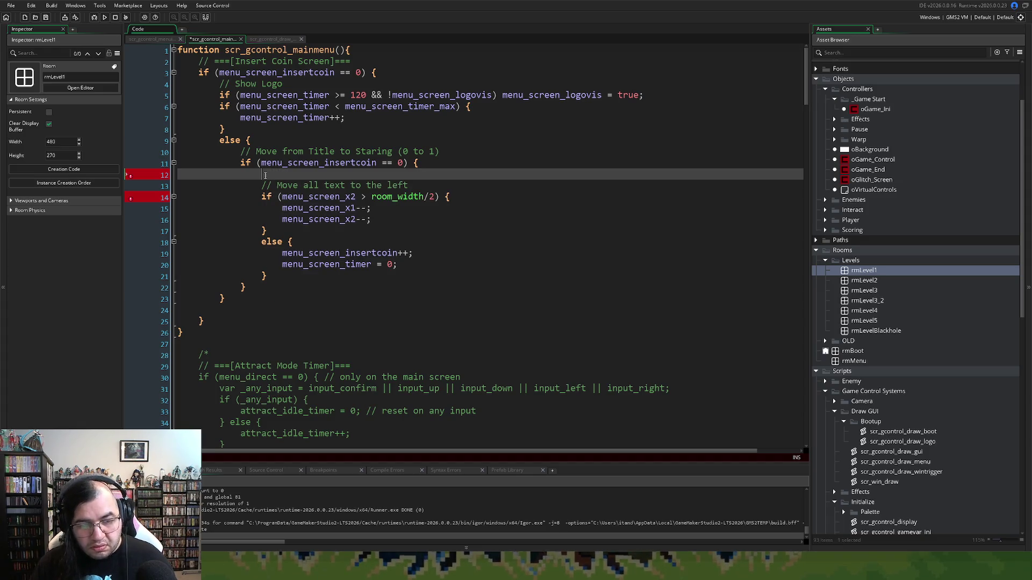
pyautogui.write('repeat (20')
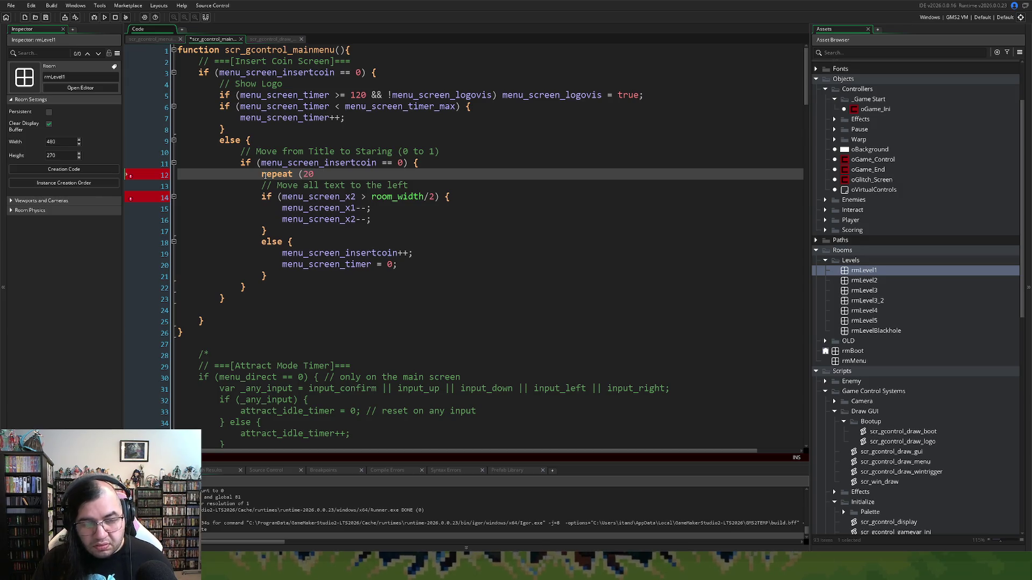
pyautogui.press('BackSpace')
pyautogui.write(') {')
# Step: Indent the slide-left if/else block inside the loop and close it with '}'
pyautogui.moveTo(267, 276); pyautogui.dragTo(262, 185)
pyautogui.press('Tab')
pyautogui.click(292, 276)
pyautogui.press('Return')
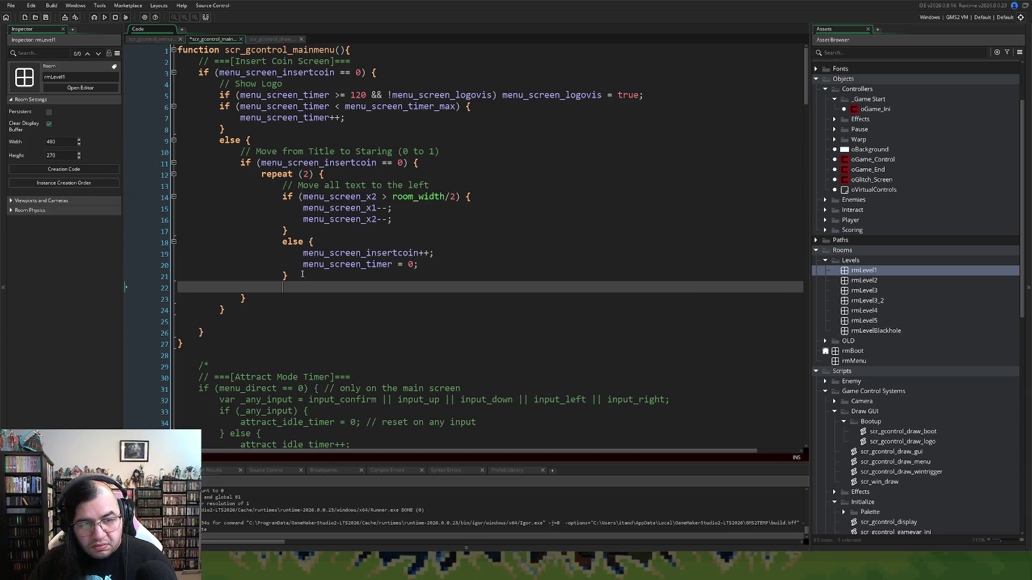
pyautogui.write('}')
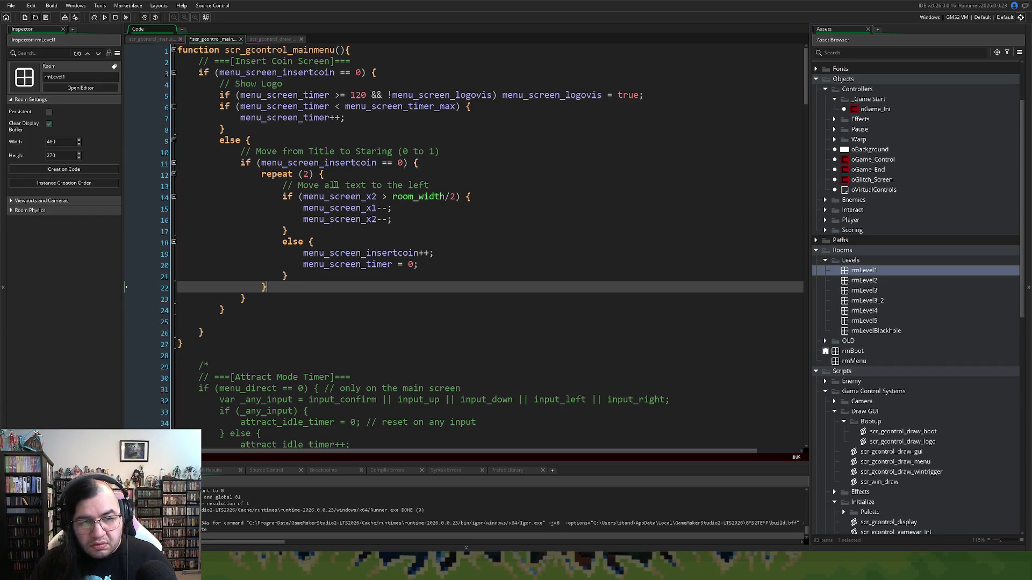
# Step: Move the 'Move all text' comment from inside the loop to above the repeat line
pyautogui.moveTo(436, 186); pyautogui.dragTo(281, 186)
pyautogui.hotkey('ctrl', 'c')
pyautogui.press('BackSpace')
pyautogui.press('BackSpace')
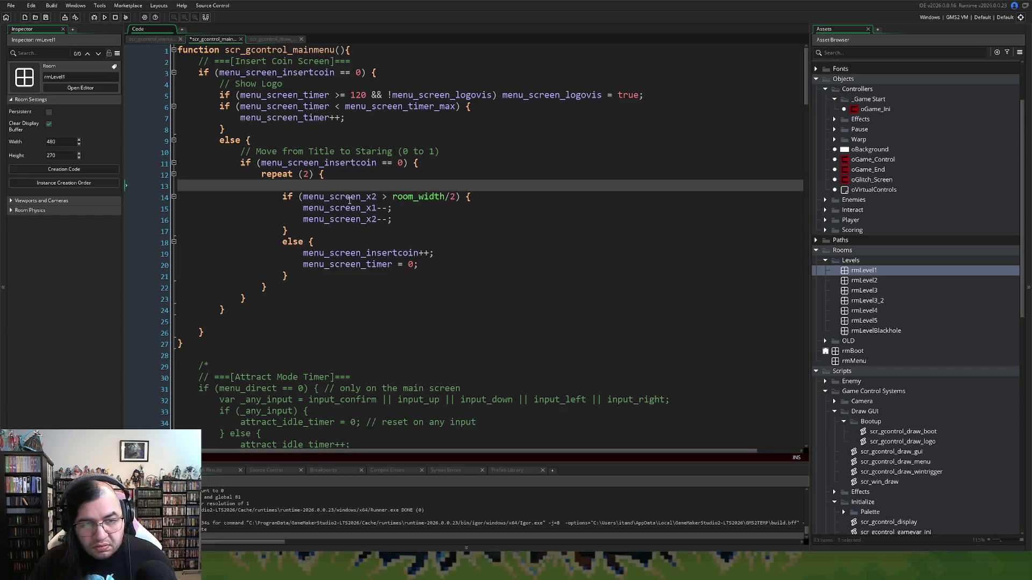
pyautogui.press('BackSpace')
pyautogui.press('BackSpace')
pyautogui.press('BackSpace')
pyautogui.click(262, 175)
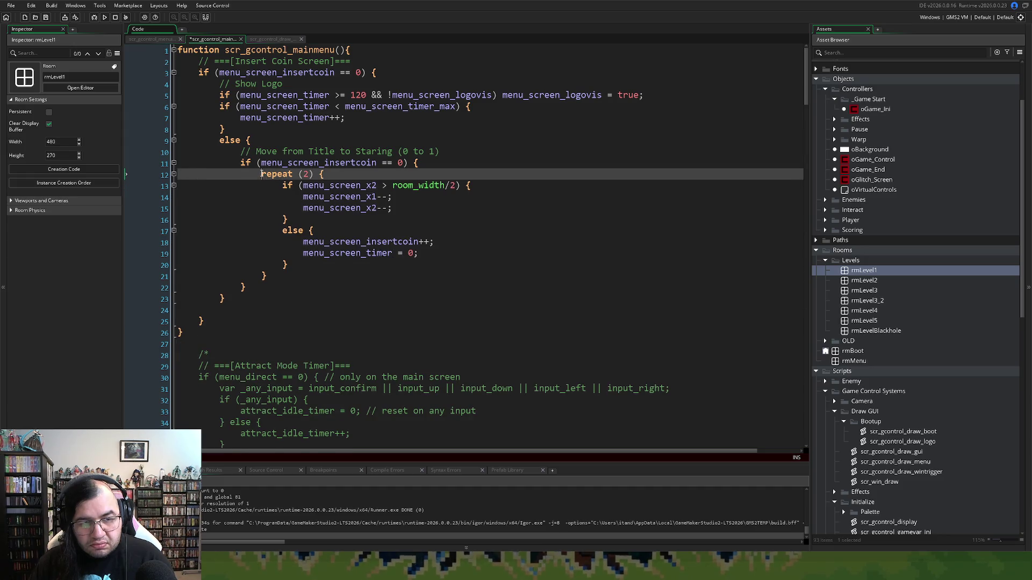
pyautogui.press('Return')
pyautogui.press('Up')
pyautogui.hotkey('ctrl', 'v')
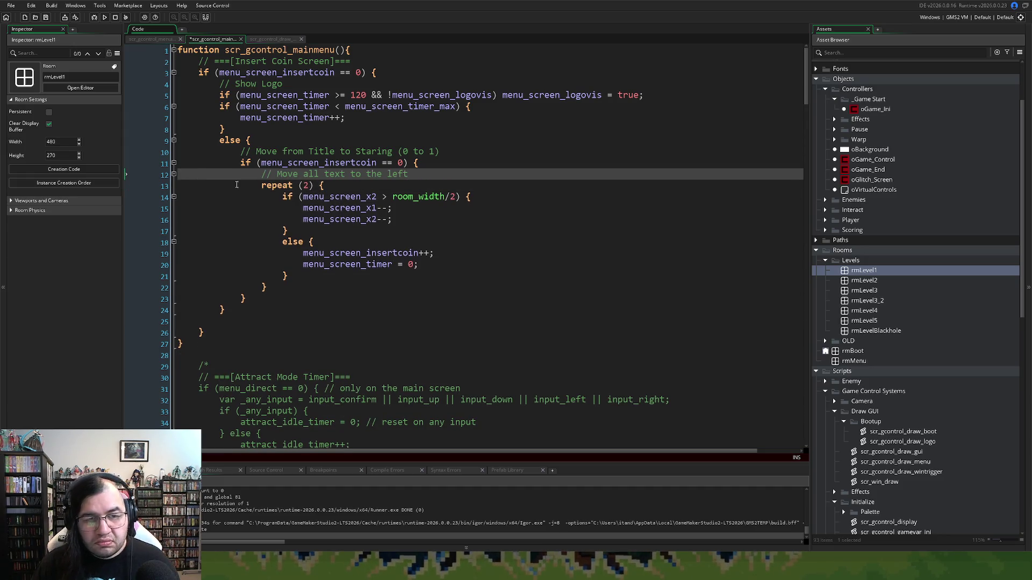
# Step: Test-run the game to watch the faster STARRING / MEPPER MANIA slide, then close it
pyautogui.click(105, 17)
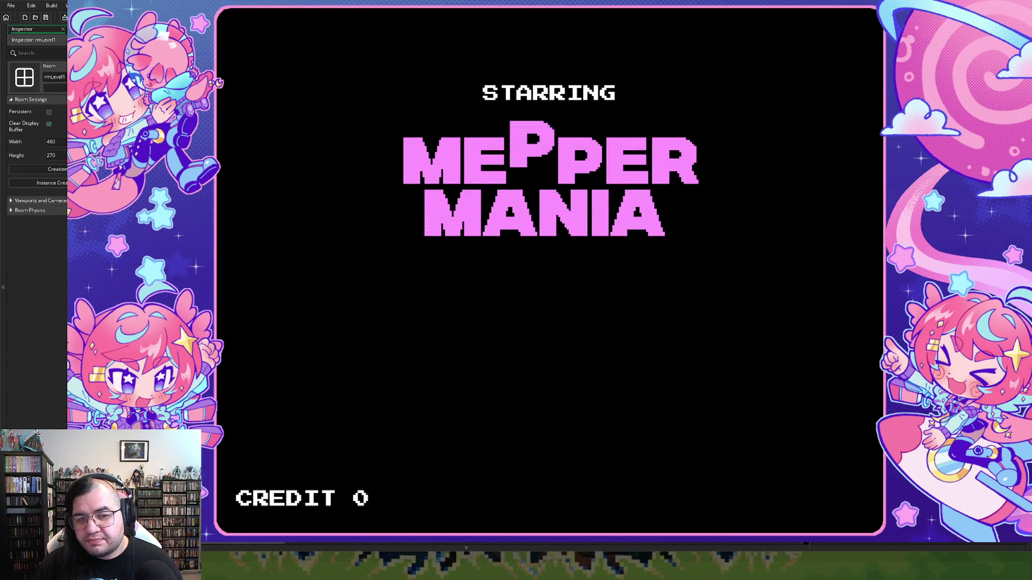
pyautogui.press('Escape')
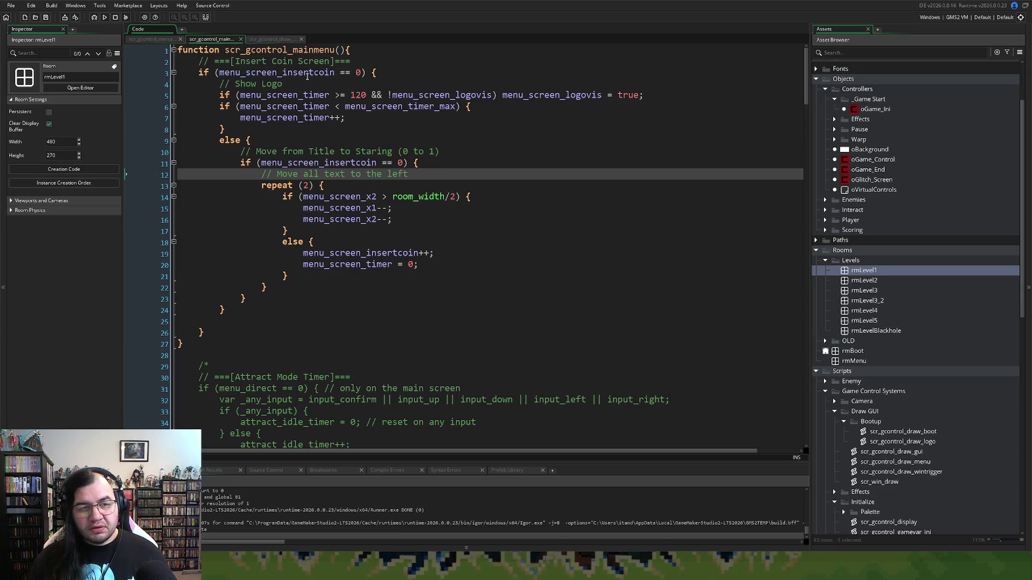
# Step: Switch to scr_gcontrol_draw_menu and tidy the line break after line 18
pyautogui.click(251, 40)
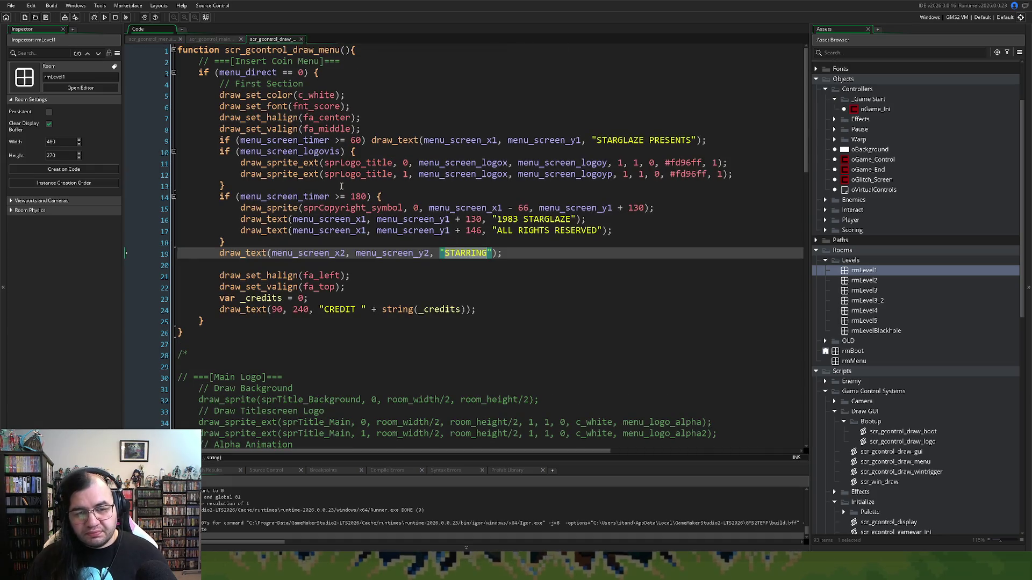
pyautogui.click(254, 244)
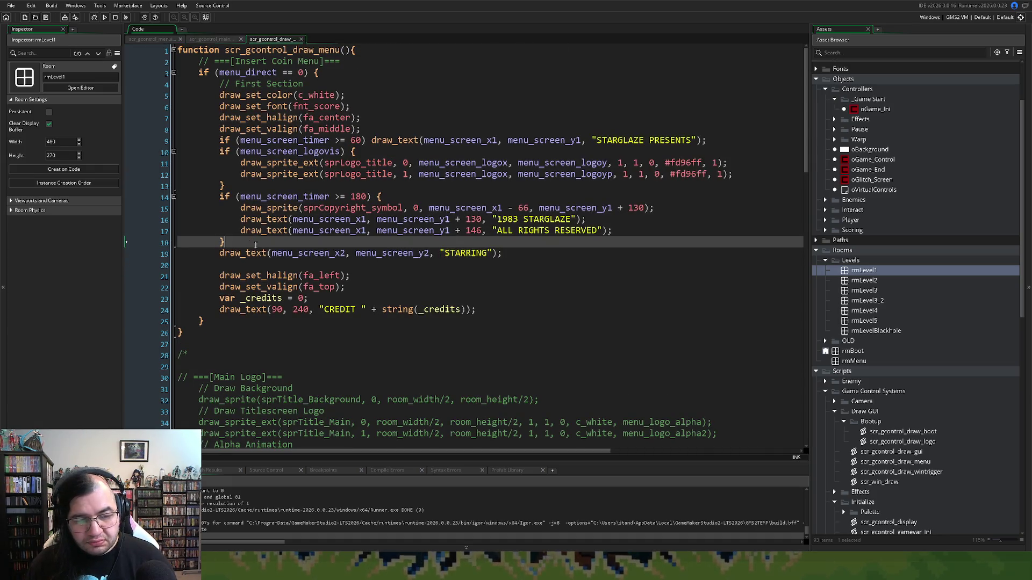
pyautogui.press('Return')
pyautogui.press('BackSpace')
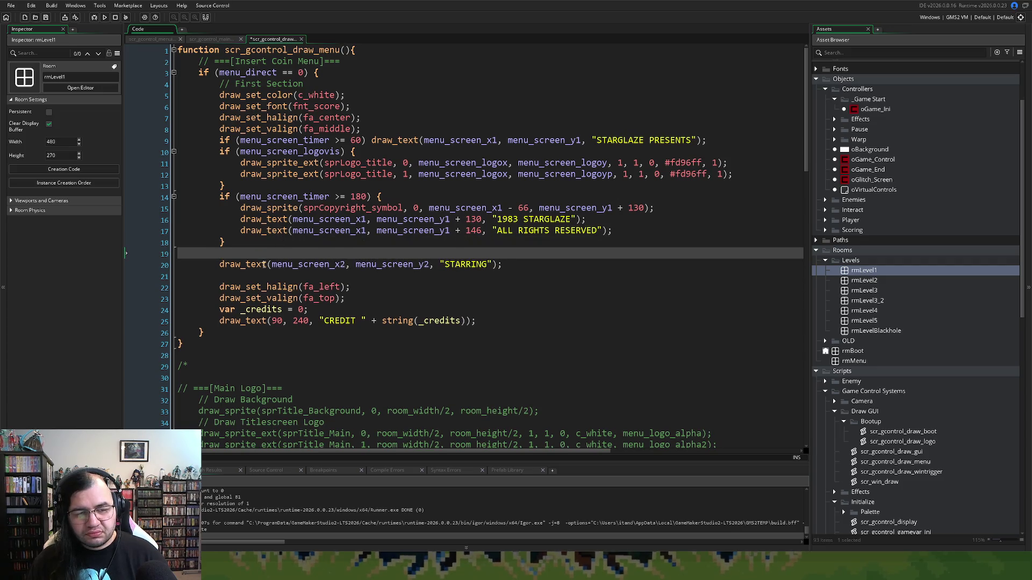
pyautogui.press('BackSpace')
pyautogui.press('BackSpace')
# Step: Begin converting line 19's STARRING call to draw_text_ext_colour with extra arguments
pyautogui.click(269, 251)
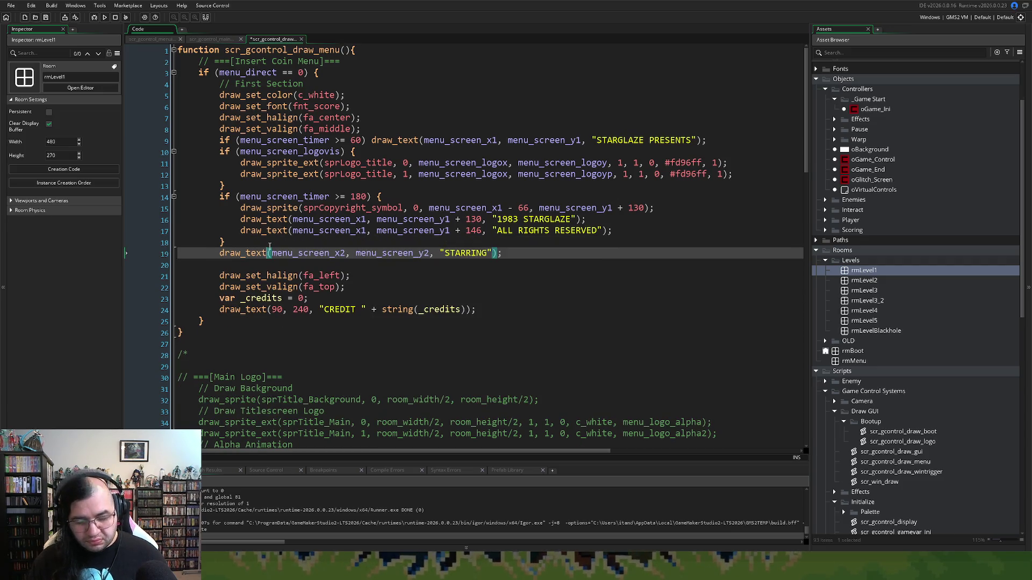
pyautogui.write('_ext')
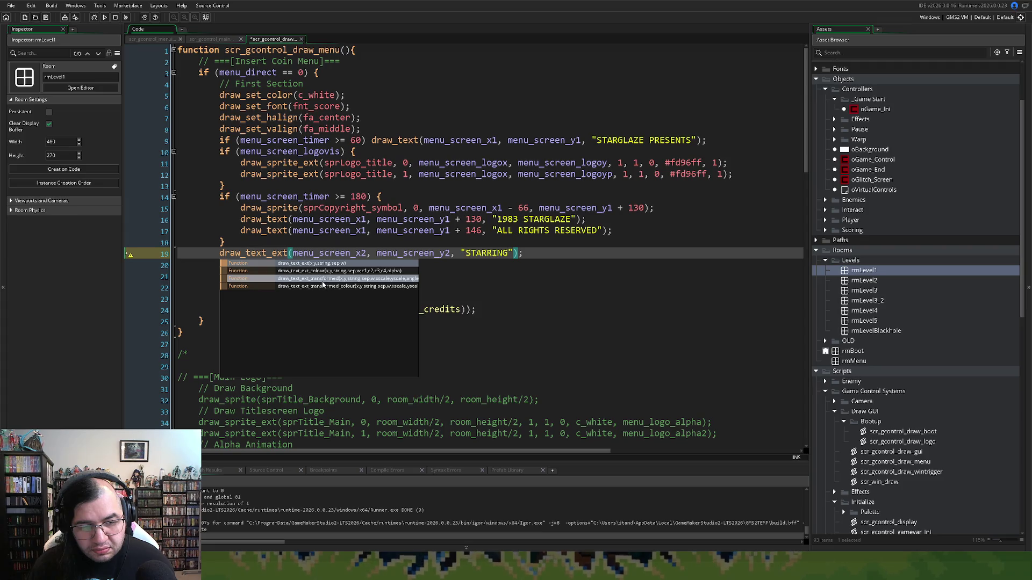
pyautogui.click(322, 273)
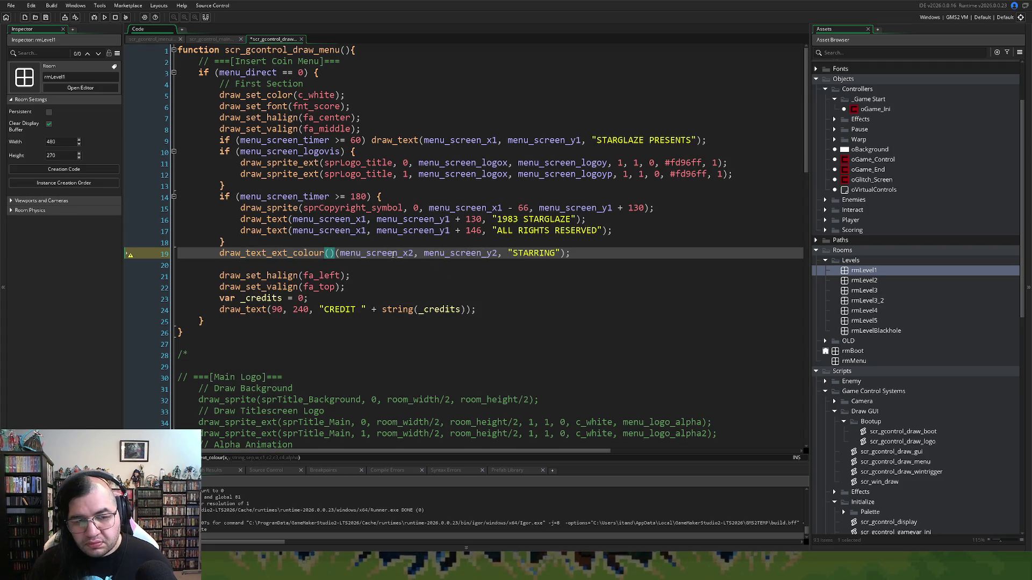
pyautogui.click(337, 252)
pyautogui.press('Left')
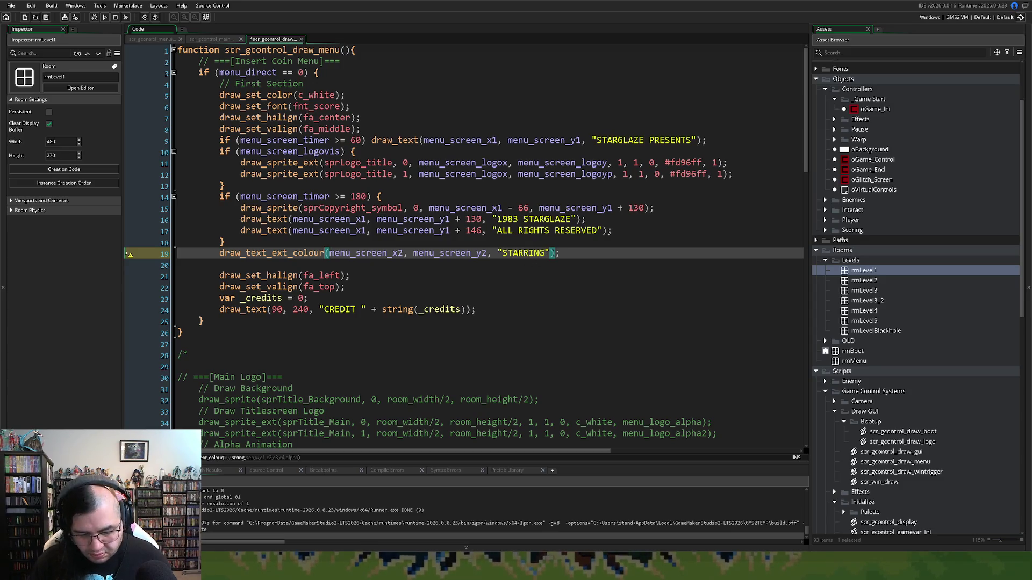
pyautogui.write(', -')
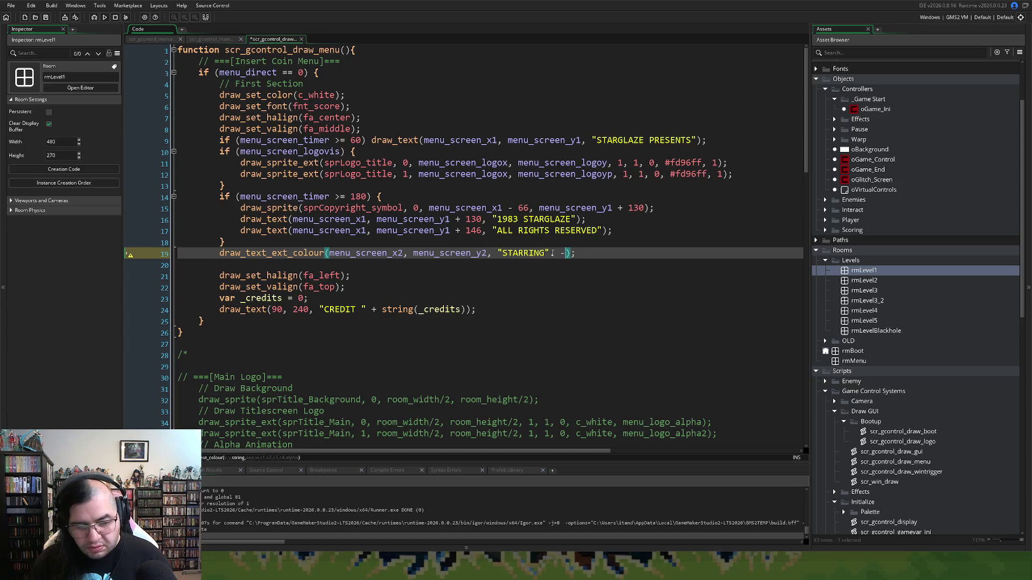
pyautogui.press('BackSpace')
pyautogui.write('0')
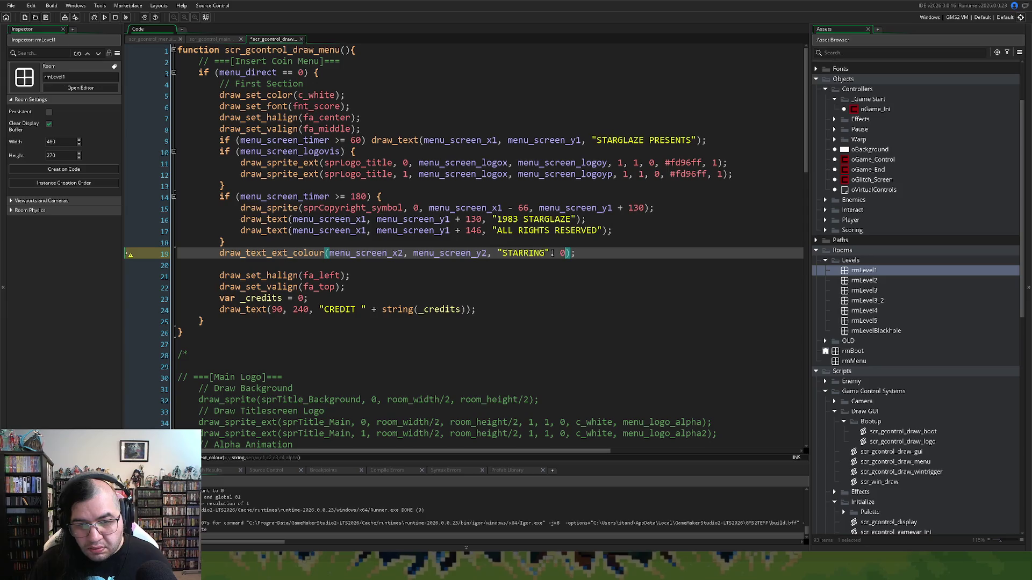
pyautogui.press('BackSpace')
pyautogui.press('BackSpace')
pyautogui.press('BackSpace')
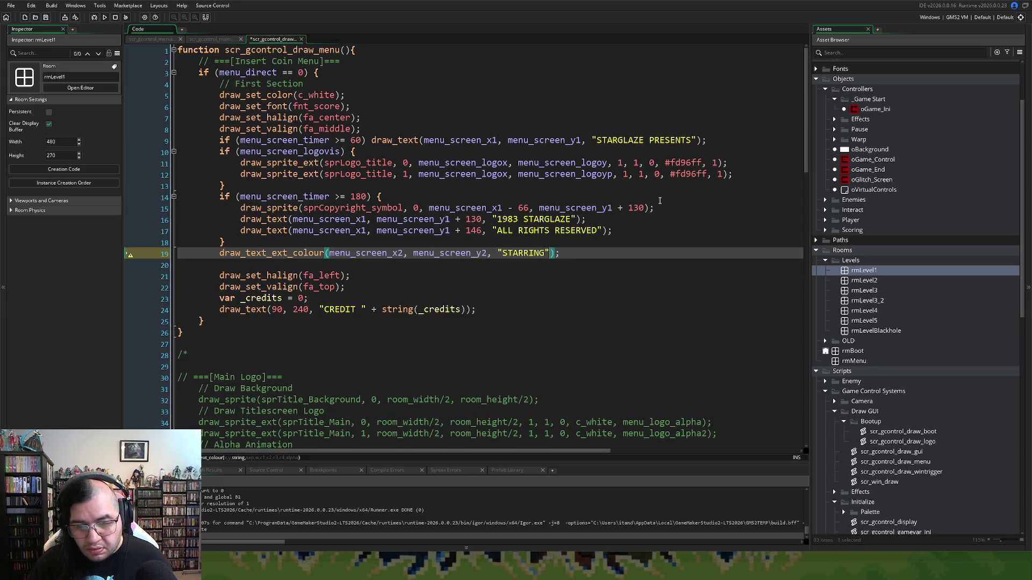
pyautogui.write(', 0.')
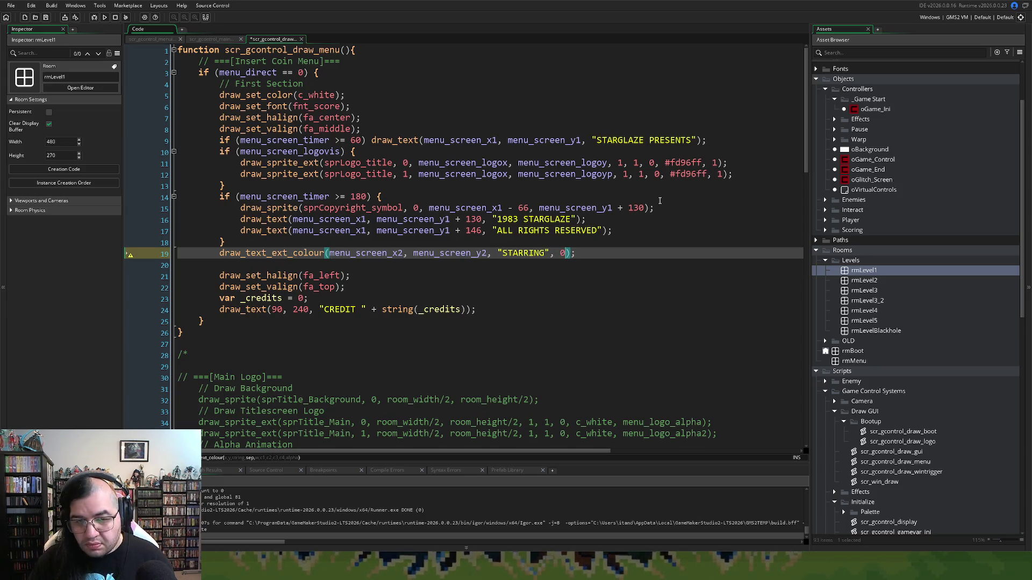
pyautogui.press('BackSpace')
pyautogui.write(',')
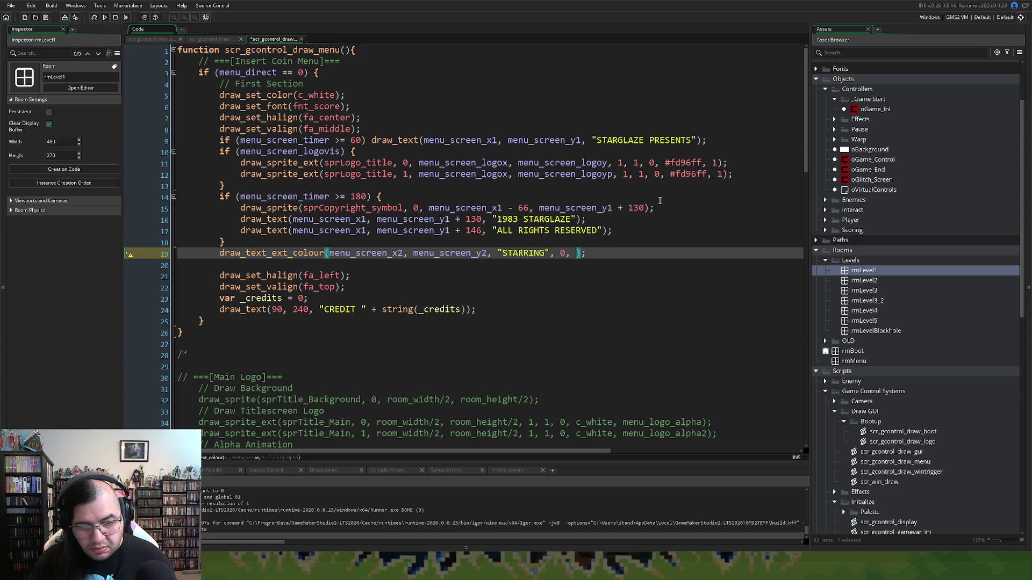
pyautogui.press('BackSpace')
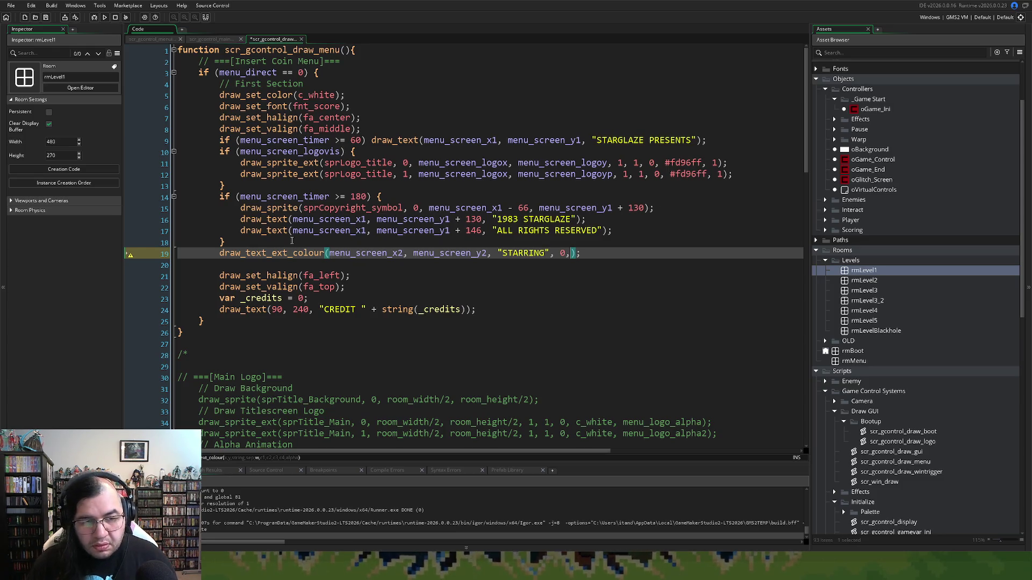
# Step: Change the call to draw_text_colour and delete the leftover 0 argument
pyautogui.click(292, 254)
pyautogui.press('BackSpace')
pyautogui.press('BackSpace')
pyautogui.press('BackSpace')
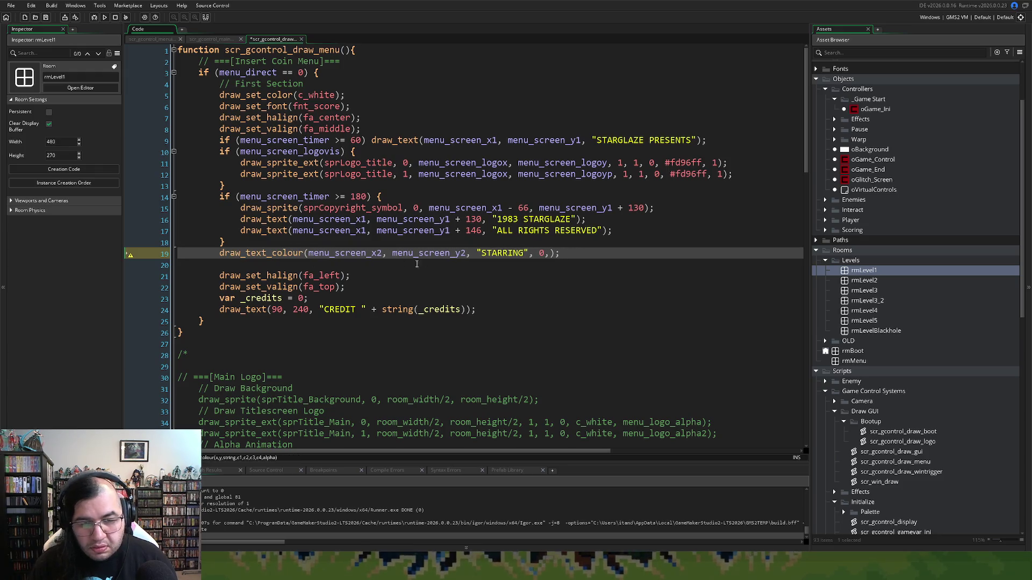
pyautogui.click(559, 255)
pyautogui.press('Left')
pyautogui.press('Left')
pyautogui.press('BackSpace')
pyautogui.press('BackSpace')
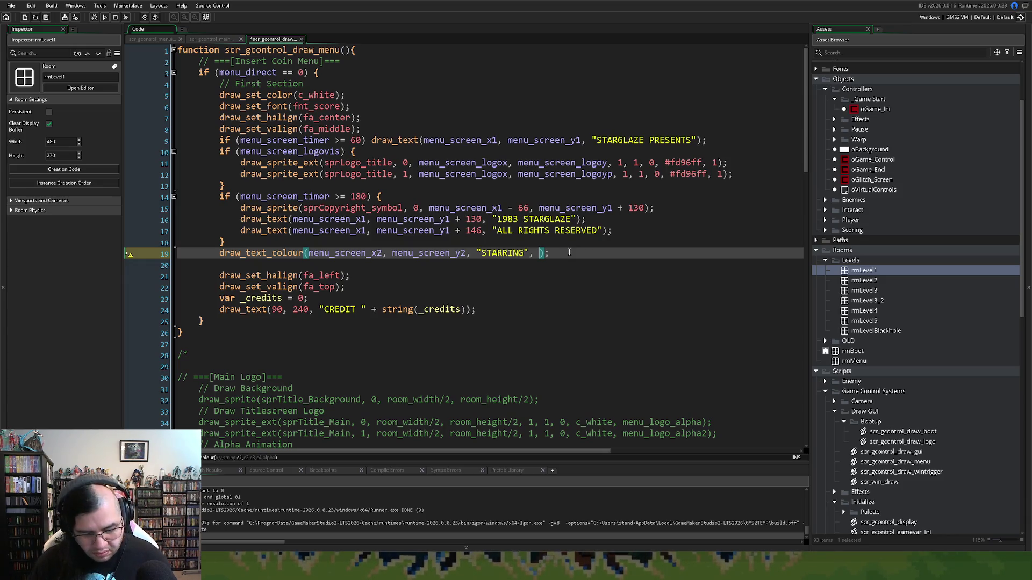
# Step: Pass c_orange for all four colours with alpha 1, then run the game
pyautogui.write('c_')
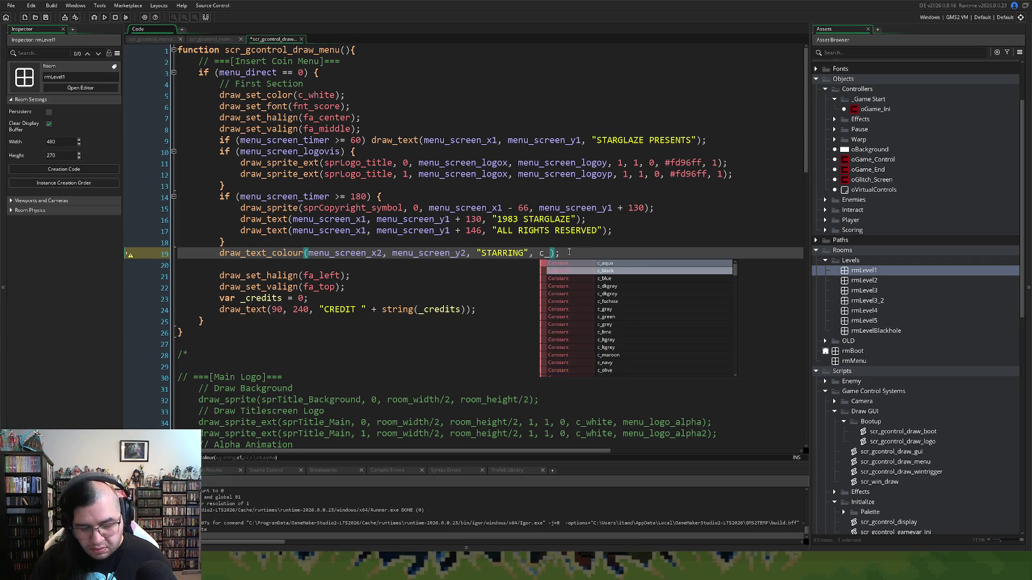
pyautogui.write('orange')
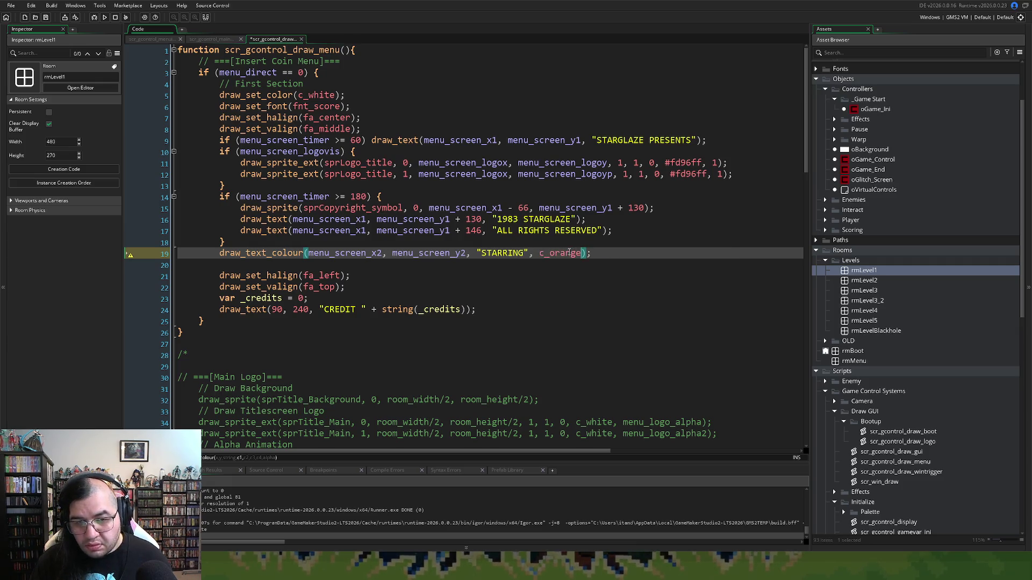
pyautogui.write(',')
pyautogui.moveTo(582, 253); pyautogui.dragTo(538, 253)
pyautogui.hotkey('ctrl', 'c')
pyautogui.click(591, 253)
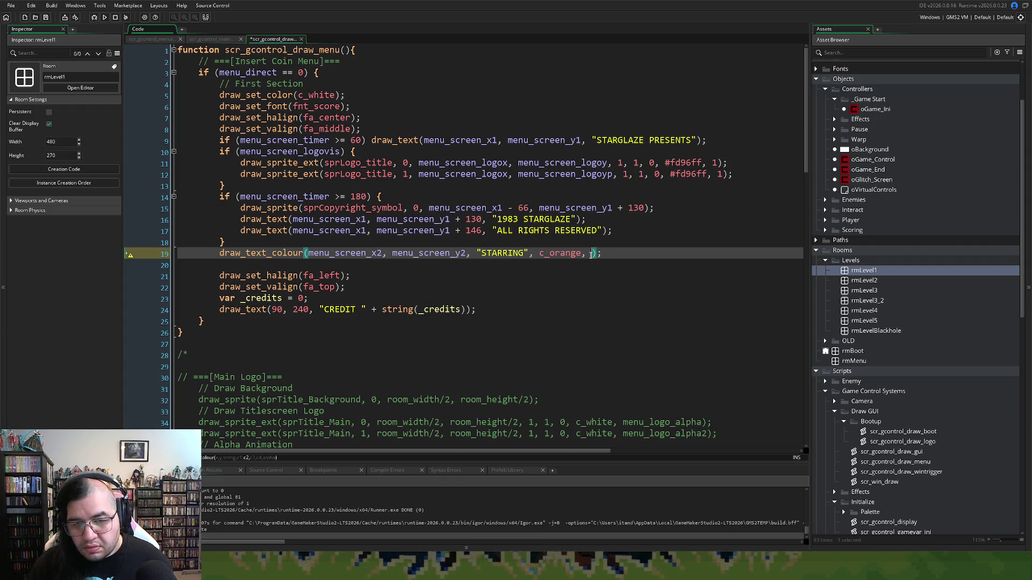
pyautogui.hotkey('ctrl', 'v')
pyautogui.write(',')
pyautogui.hotkey('ctrl', 'v')
pyautogui.write(',')
pyautogui.hotkey('ctrl', 'v')
pyautogui.write(',')
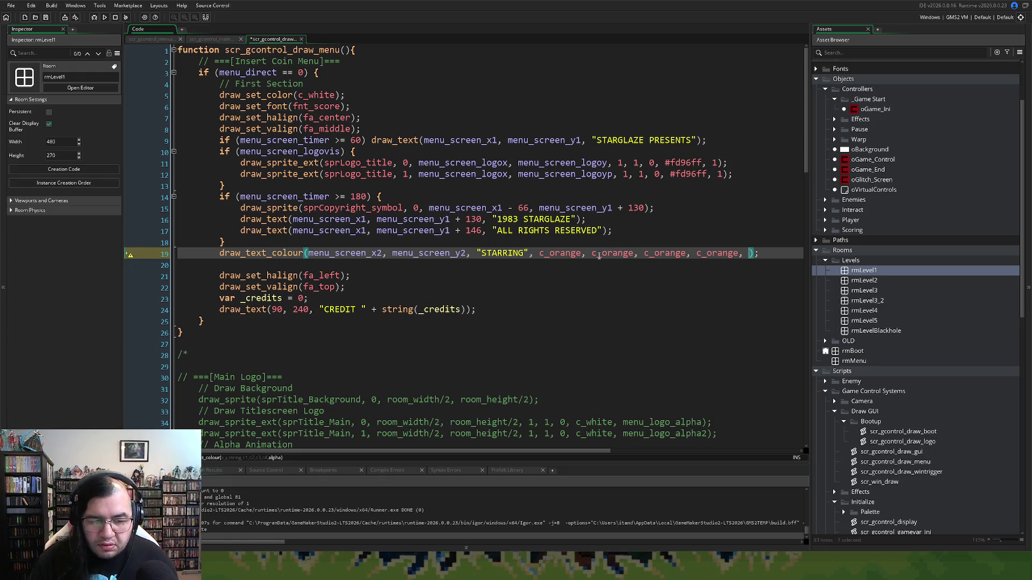
pyautogui.write(' 1')
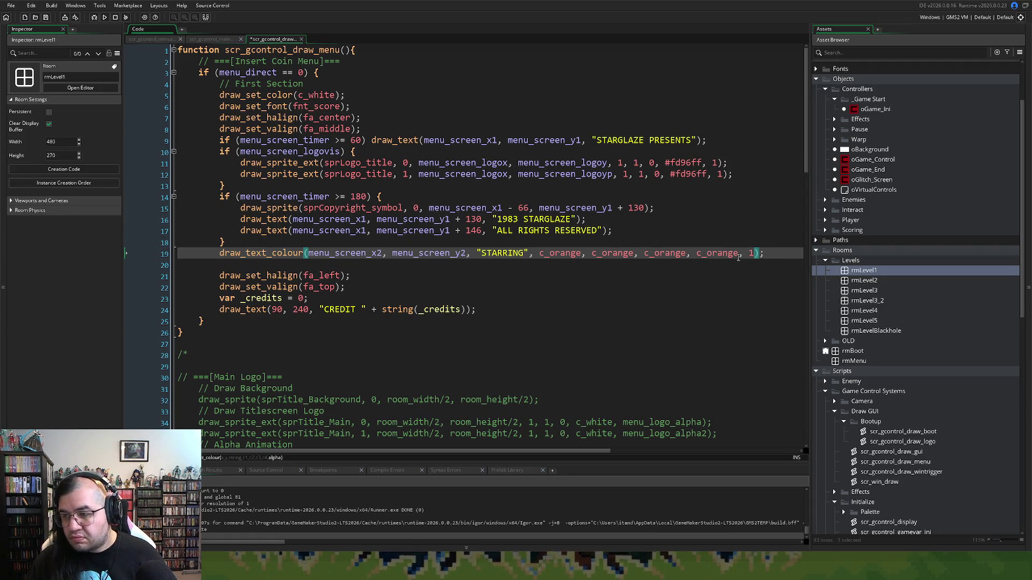
pyautogui.click(103, 18)
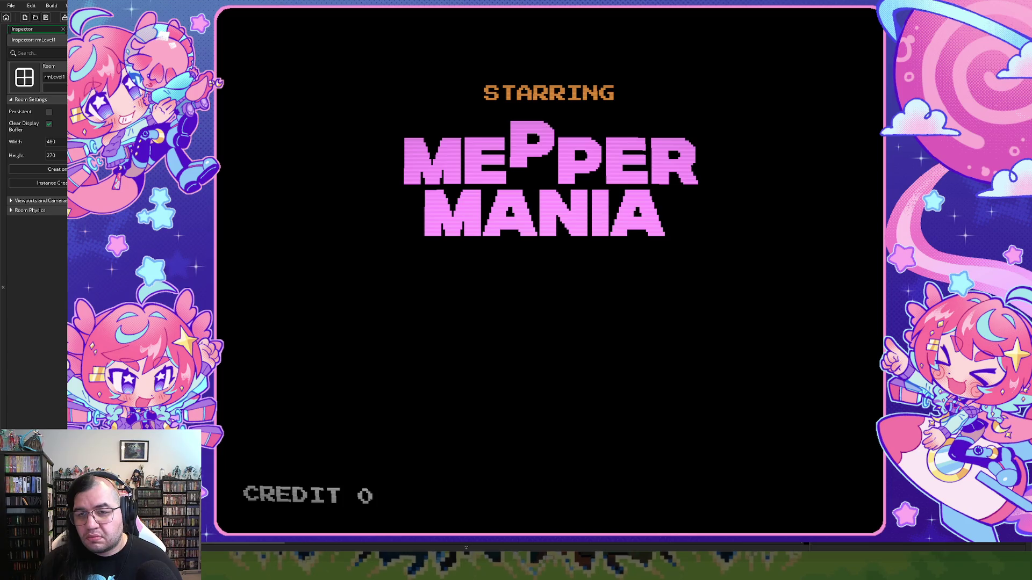
pyautogui.hotkey('alt', 'Tab')
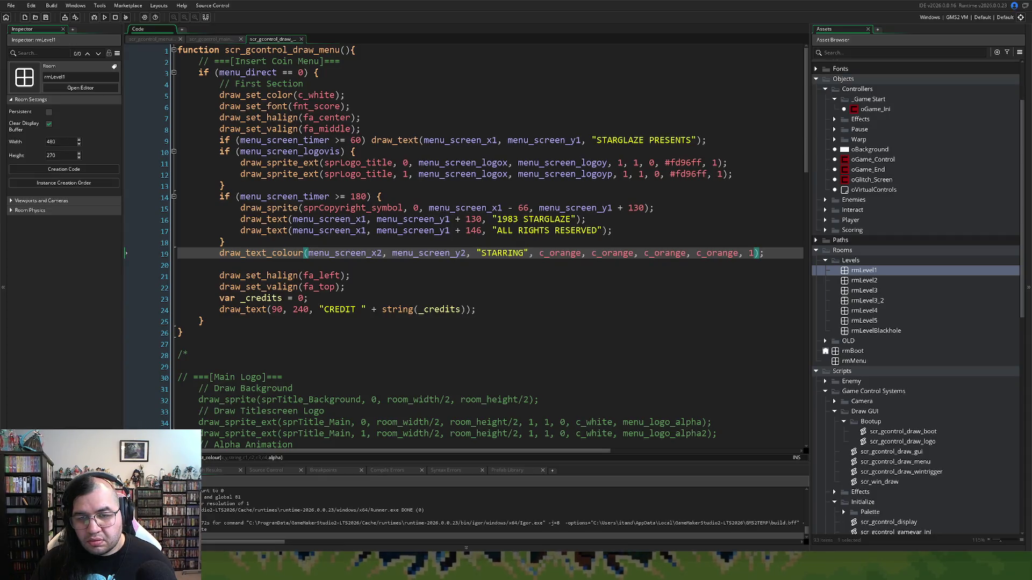
# Step: Replace all four c_orange STARRING colours with #98ff96 light green and run the game
pyautogui.click(682, 163)
pyautogui.doubleClick(683, 162)
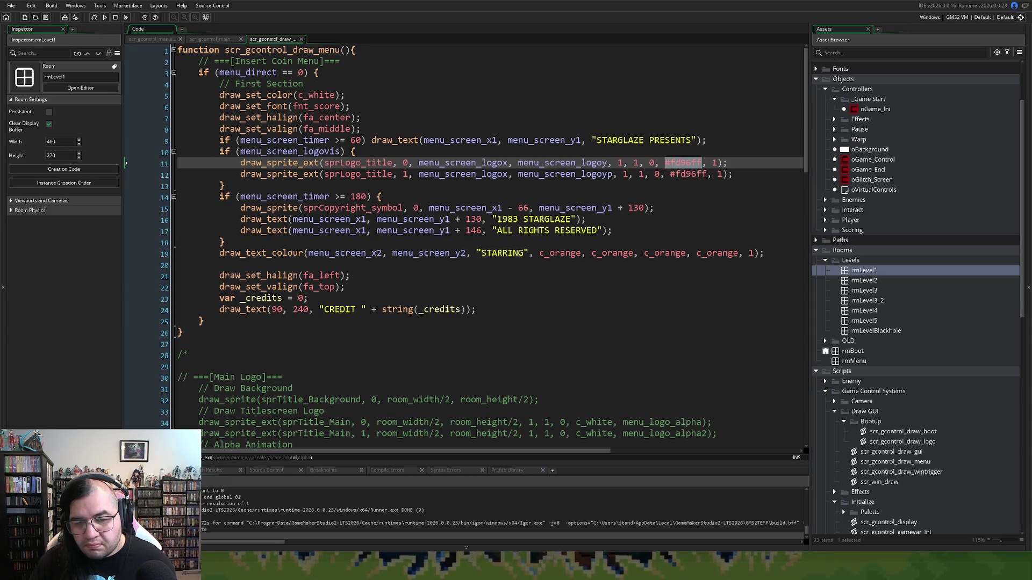
pyautogui.doubleClick(560, 253)
pyautogui.write('#98ff96')
pyautogui.doubleClick(607, 253)
pyautogui.write('#98ff96')
pyautogui.doubleClick(650, 253)
pyautogui.write('#98ff96')
pyautogui.doubleClick(706, 253)
pyautogui.write('#98ff96')
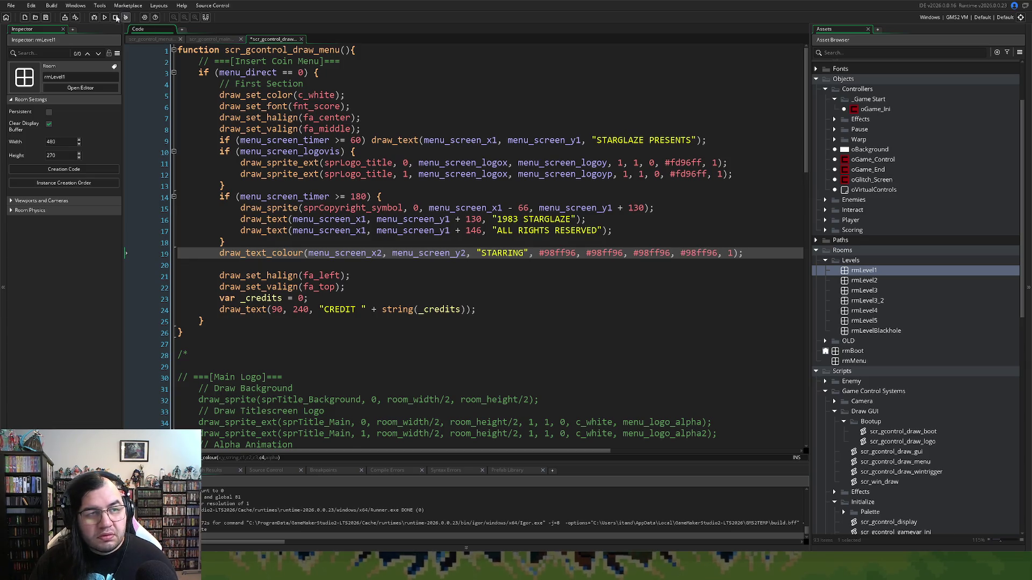
pyautogui.click(121, 18)
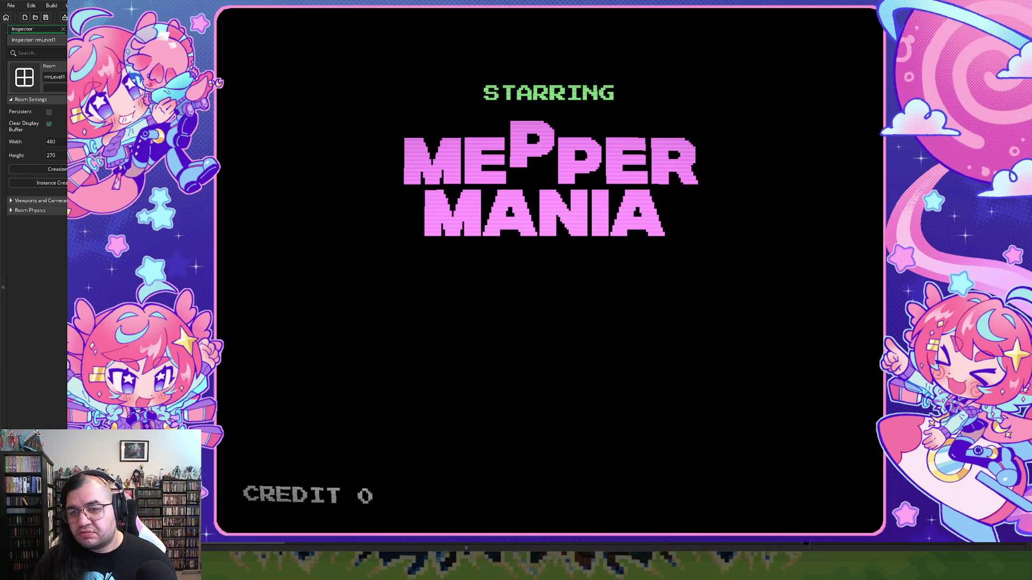
pyautogui.press('Escape')
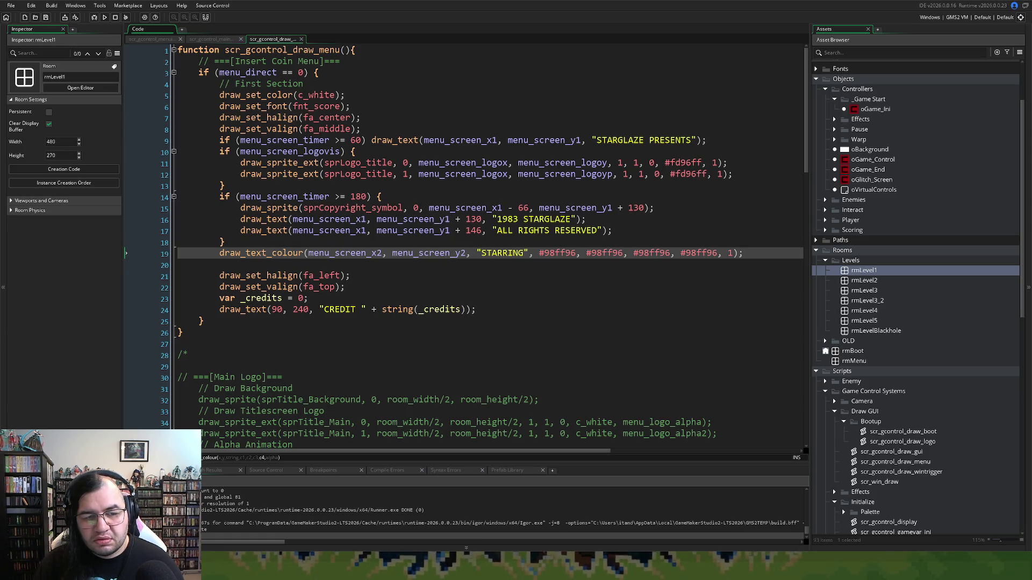
pyautogui.press('F5')
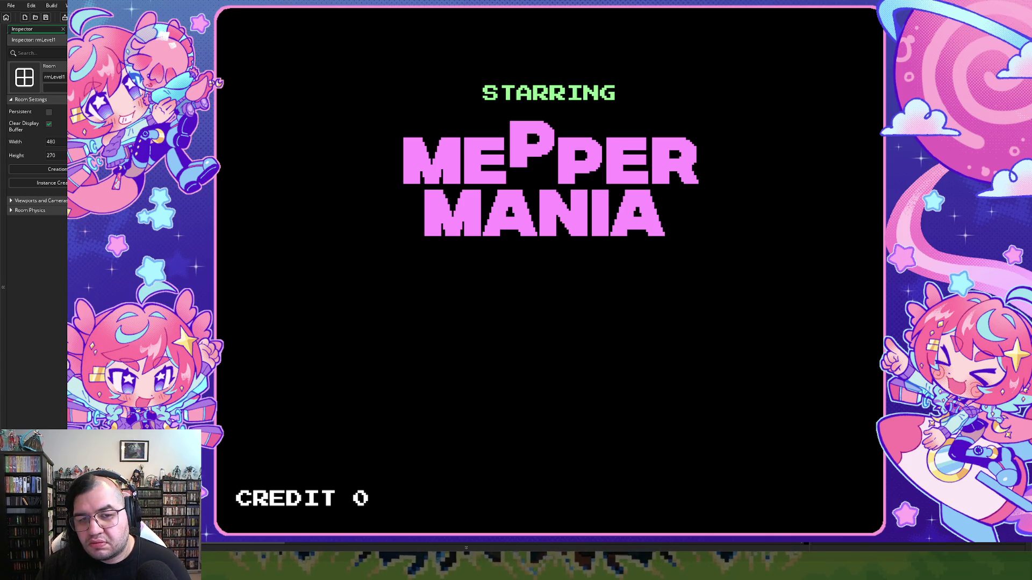
pyautogui.press('Escape')
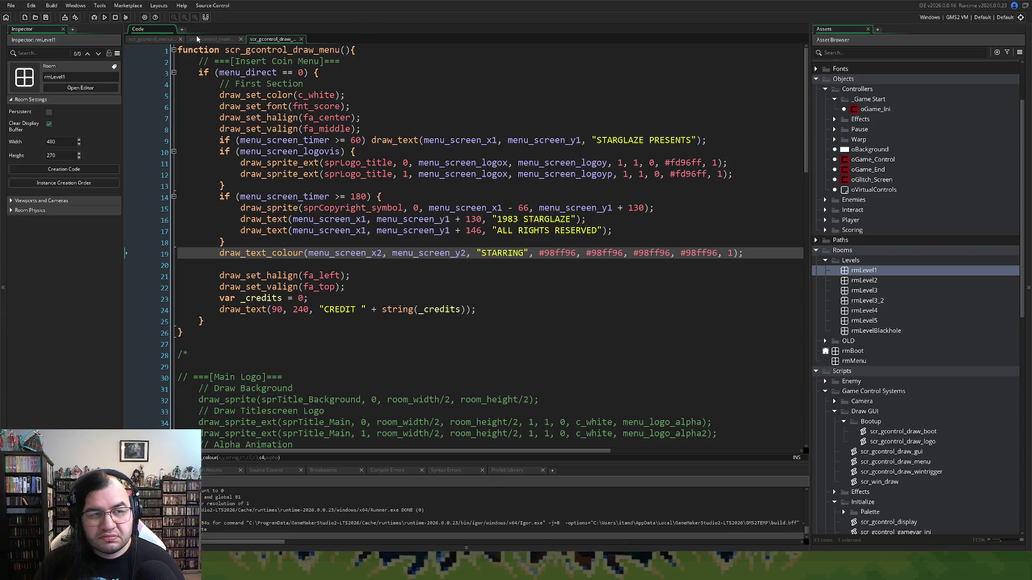
# Step: Leave the mainmenu and menuinput_ini scripts for an empty Workspace 1 and rebuild the game
pyautogui.click(210, 40)
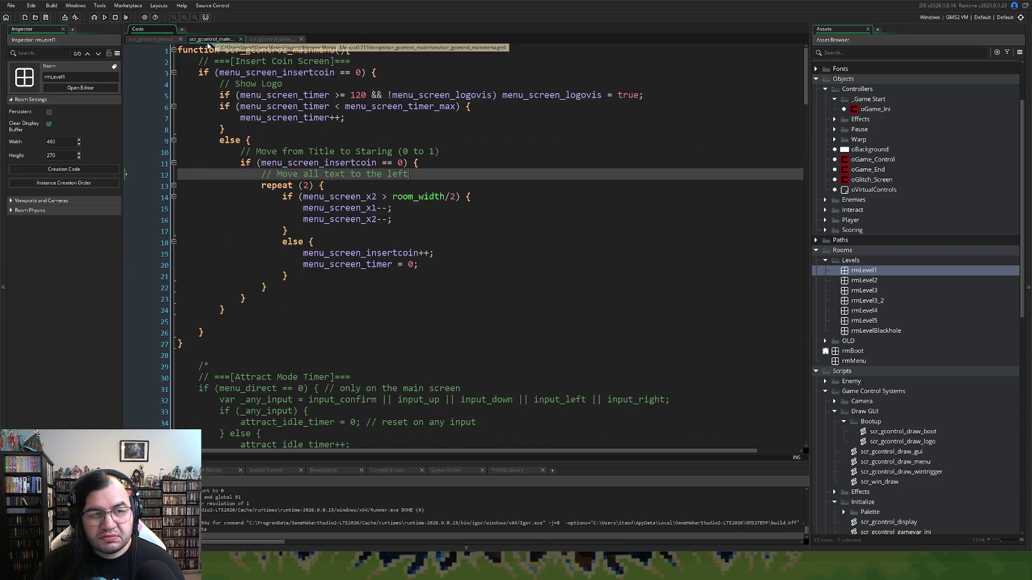
pyautogui.click(153, 40)
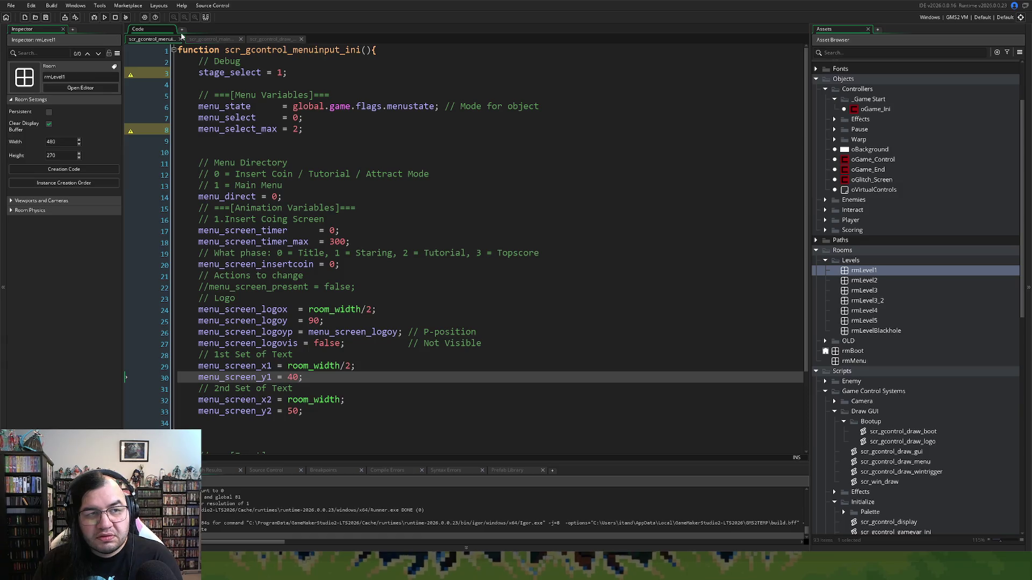
pyautogui.click(182, 29)
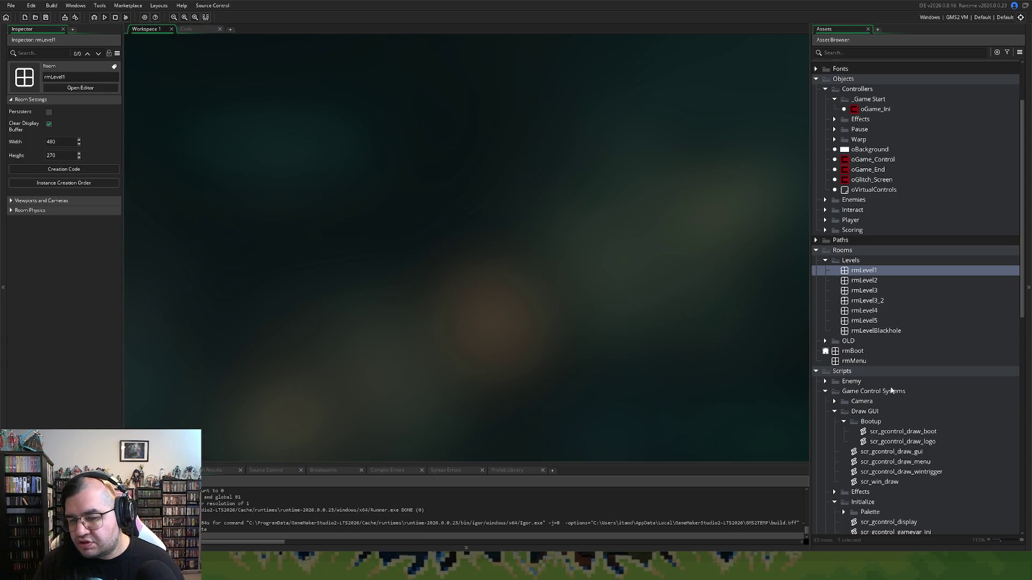
pyautogui.scroll(-3, 881, 392)
pyautogui.scroll(5, 879, 395)
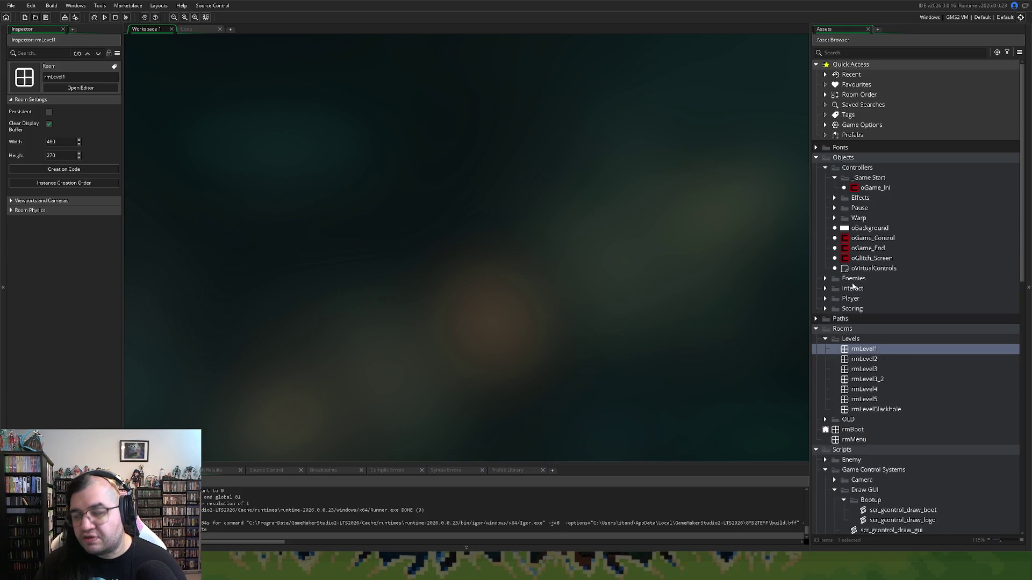
pyautogui.scroll(-8, 838, 349)
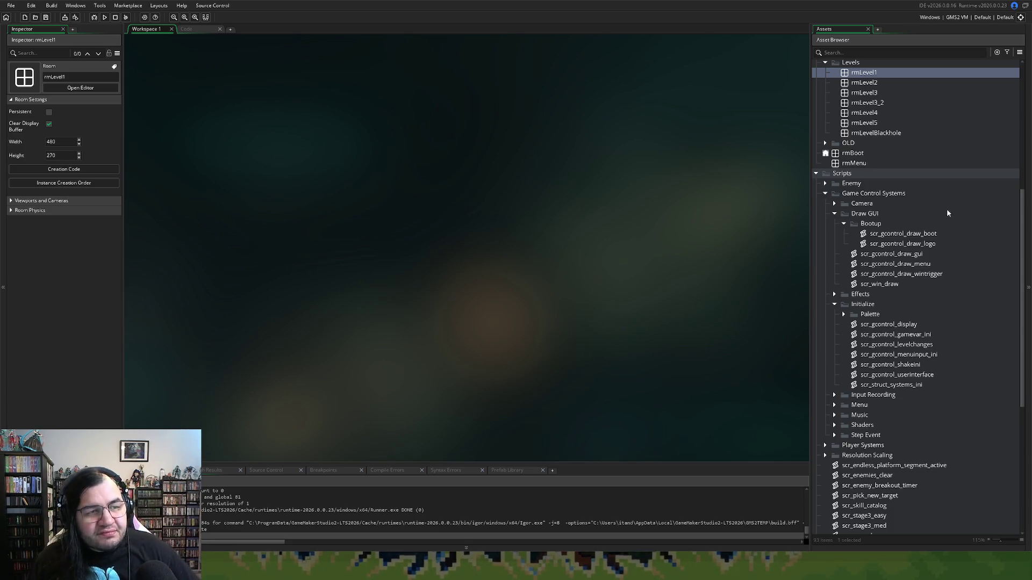
pyautogui.click(105, 17)
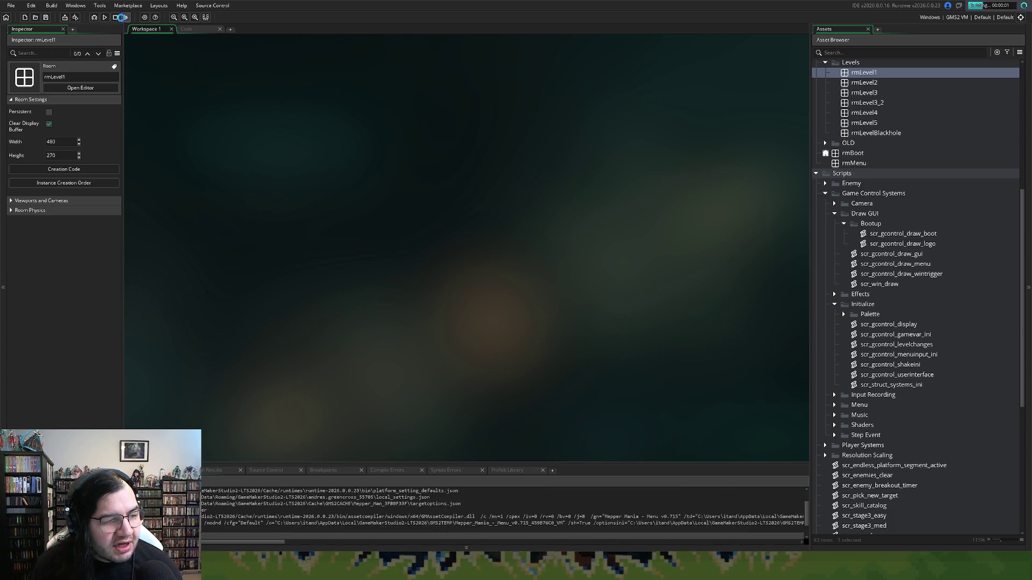